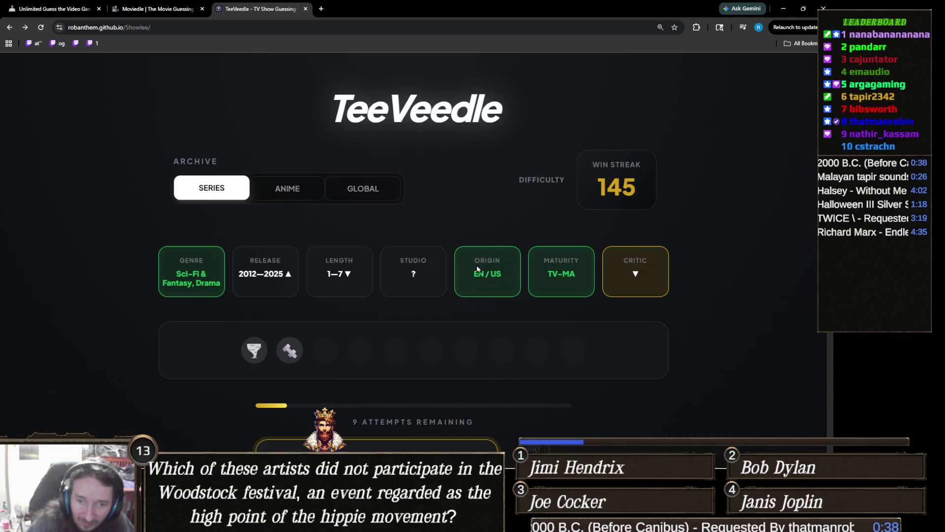
# Clear the search box, search 'myth' and submit MythBusters as the guess, leaving 8 attempts.
pyautogui.scroll(-2, 482, 262)
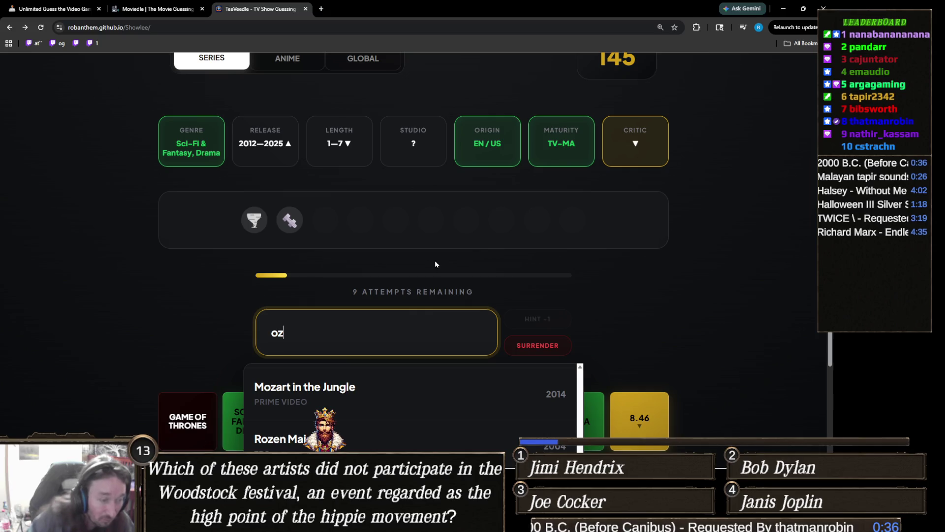
pyautogui.press('BackSpace')
pyautogui.press('BackSpace')
pyautogui.write('mythn')
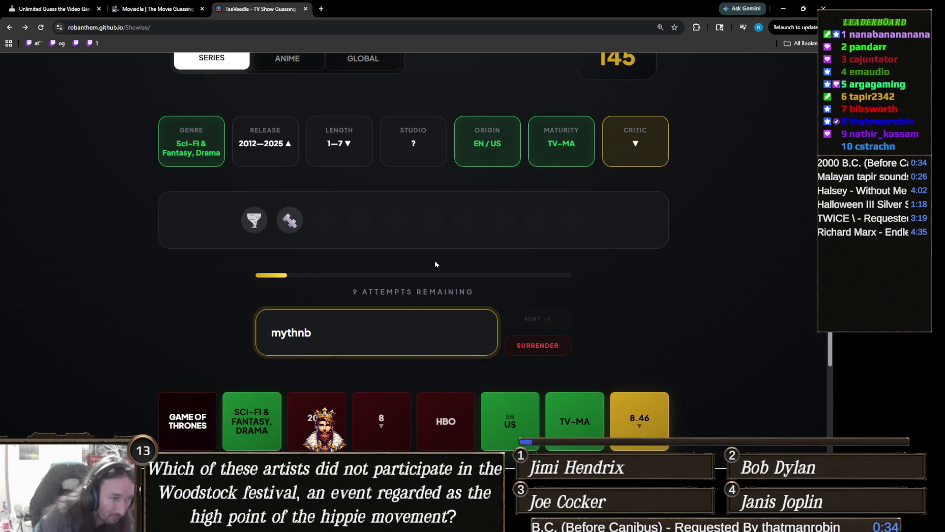
pyautogui.press('BackSpace')
pyautogui.press('Return')
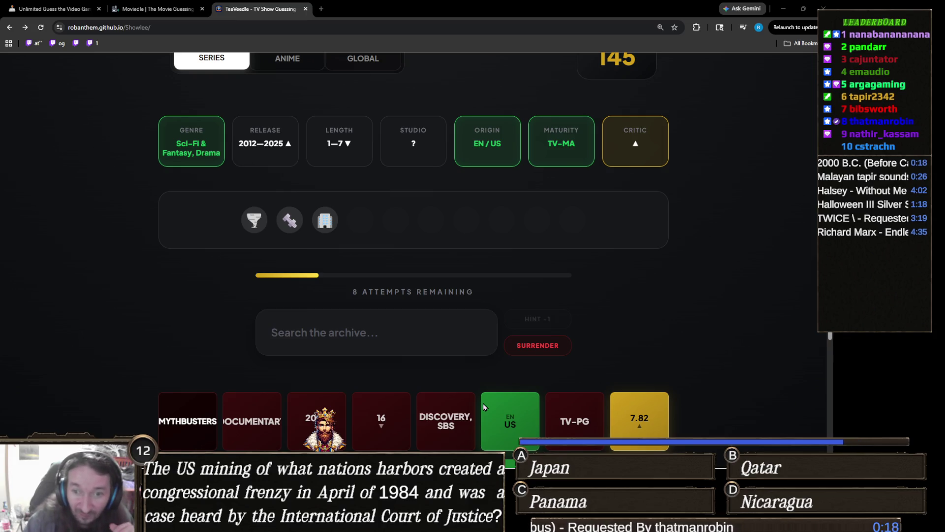
pyautogui.click(388, 349)
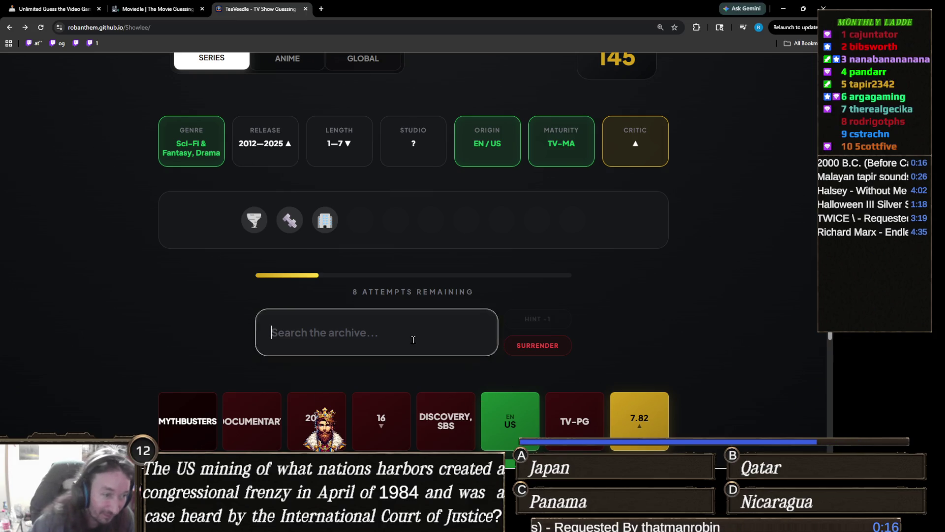
# Search 'twisted' and submit Twisted Metal, revealing matching 2023 release and 2 seasons.
pyautogui.write('twisted')
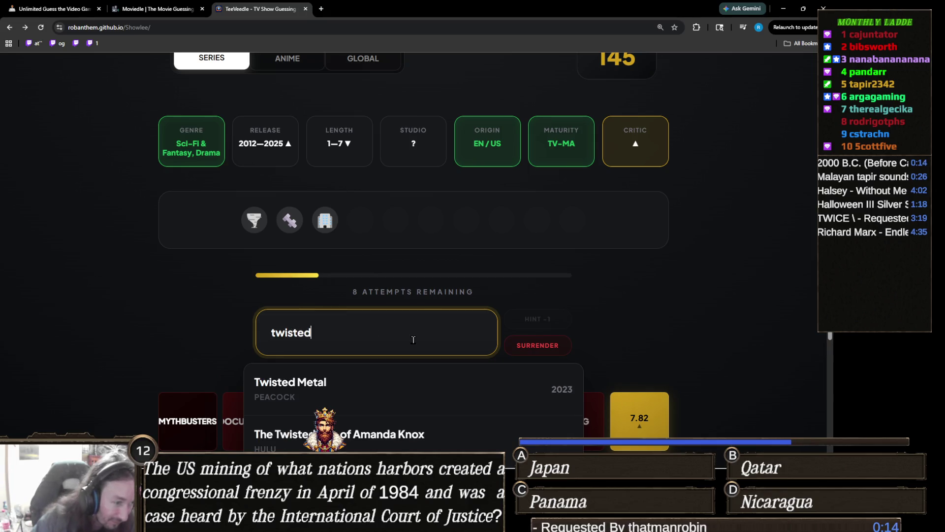
pyautogui.scroll(-4, 174, 321)
pyautogui.scroll(2, 178, 314)
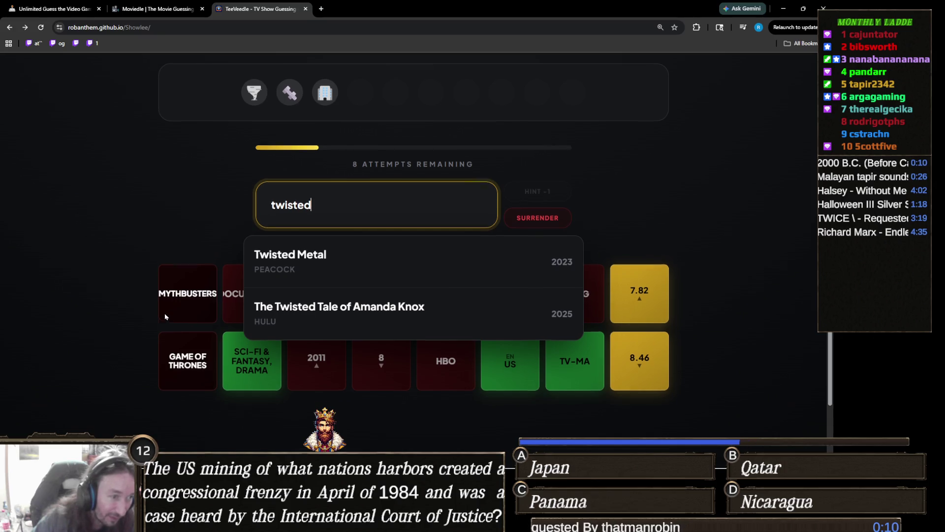
pyautogui.scroll(3, 168, 315)
pyautogui.scroll(-2, 158, 309)
pyautogui.click(294, 301)
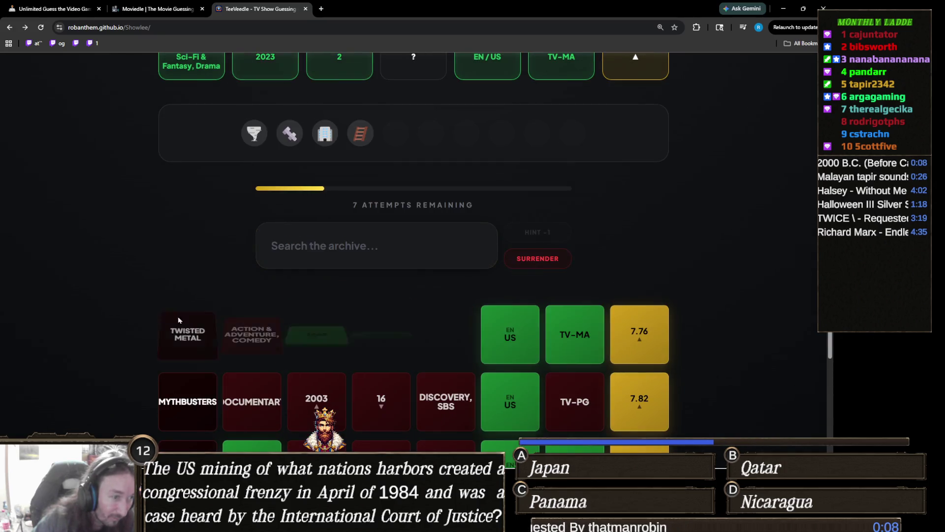
pyautogui.scroll(2, 138, 317)
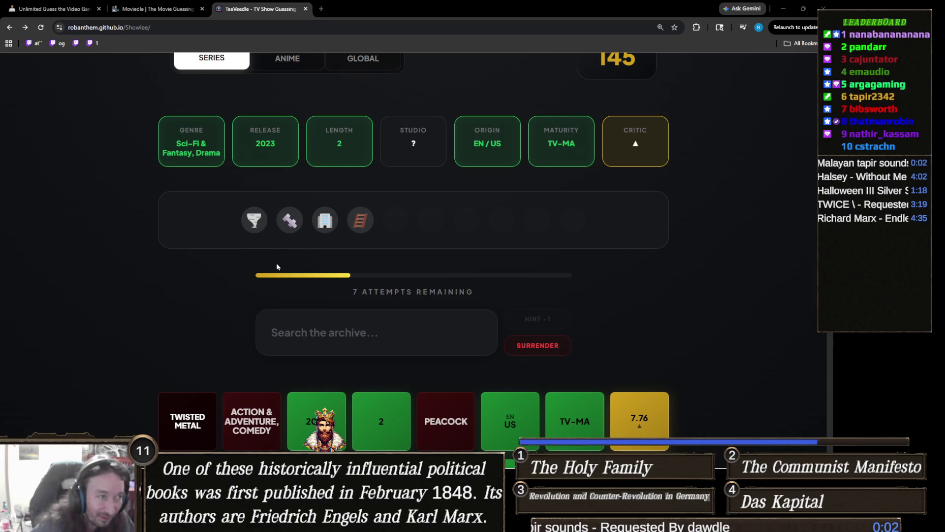
# Zoom the browser page in and then back out to its original size.
pyautogui.click(365, 332)
pyautogui.scroll(9, 312, 276)
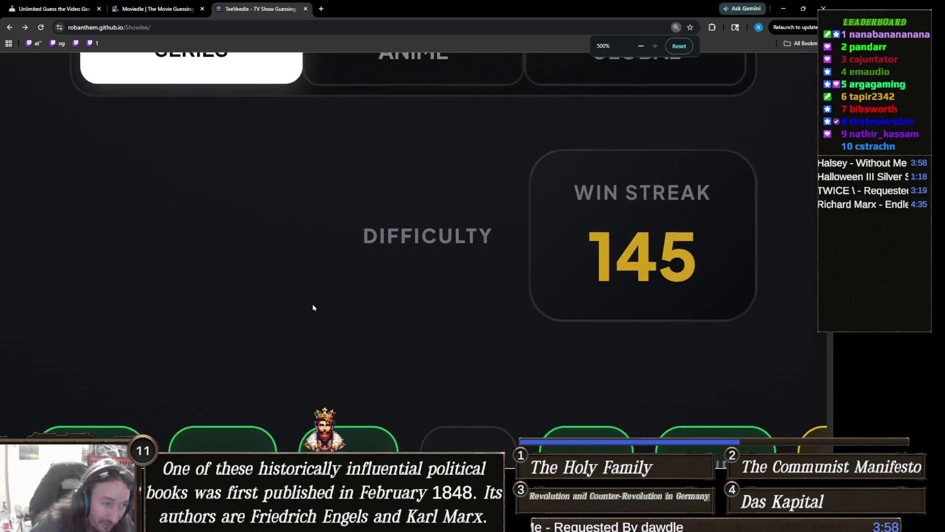
pyautogui.scroll(-5, 338, 297)
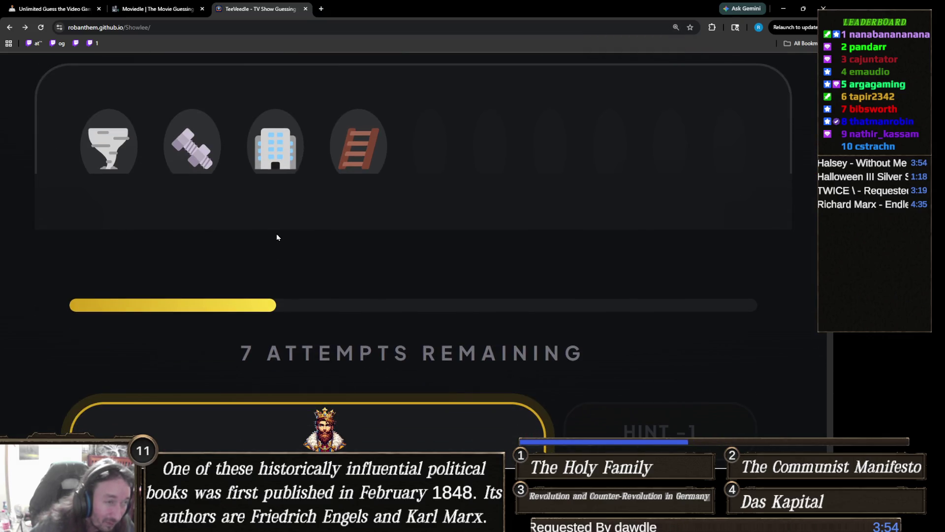
pyautogui.scroll(-3, 276, 236)
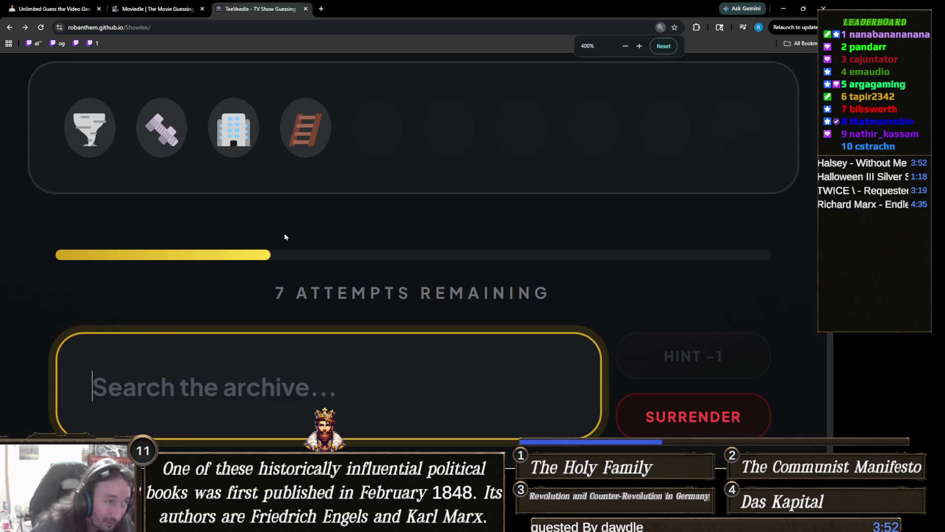
pyautogui.scroll(5, 285, 276)
pyautogui.scroll(-3, 284, 276)
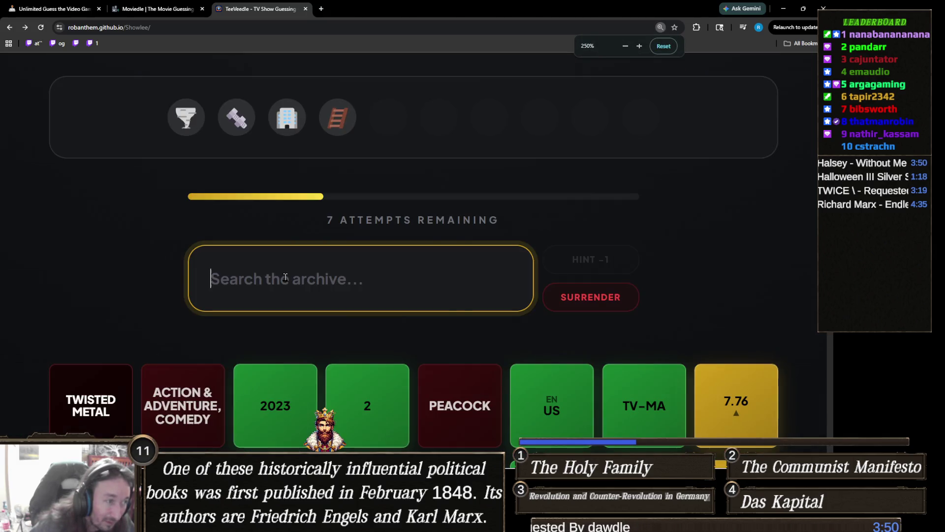
pyautogui.scroll(1, 303, 293)
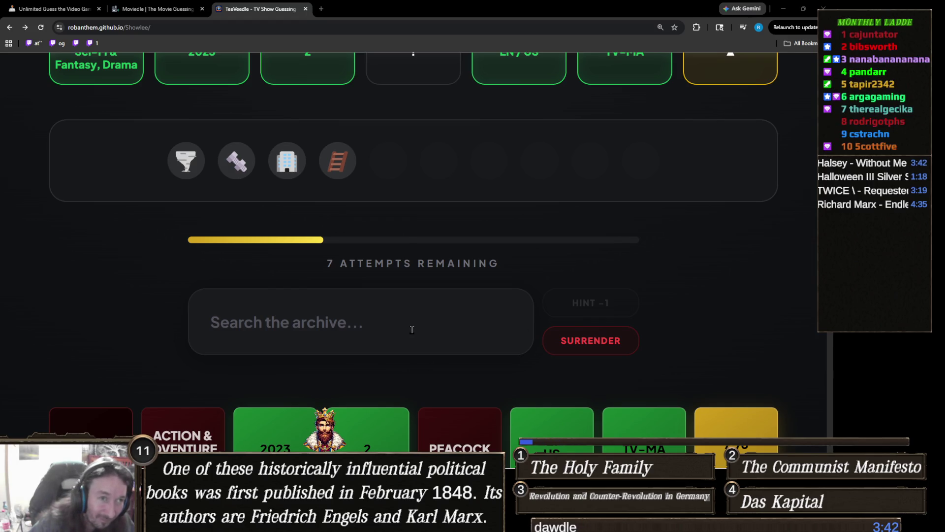
pyautogui.keyDown('ctrl'); pyautogui.scroll(-1, 406, 335); pyautogui.keyUp('ctrl')
pyautogui.scroll(1, 402, 344)
# Search 'wed' and submit Wednesday as the guess, leaving 6 attempts.
pyautogui.click(399, 349)
pyautogui.scroll(-2, 401, 345)
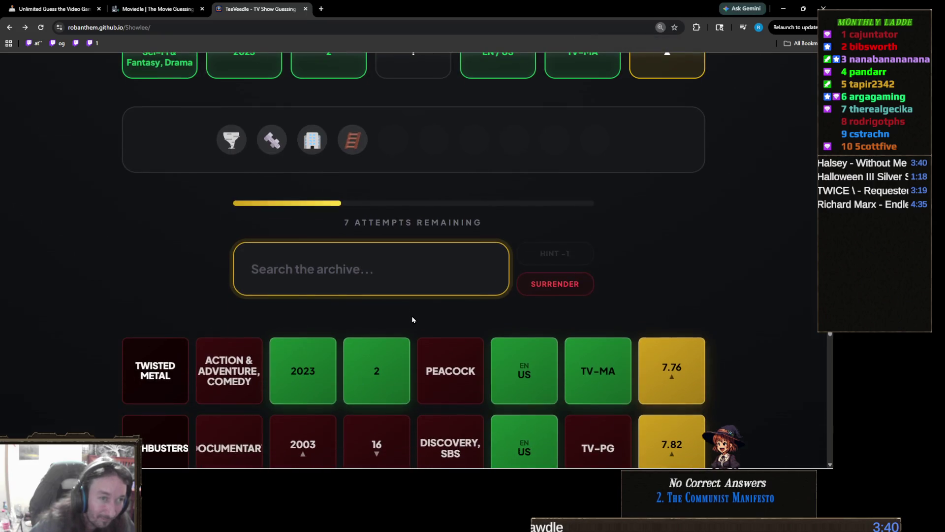
pyautogui.scroll(1, 425, 288)
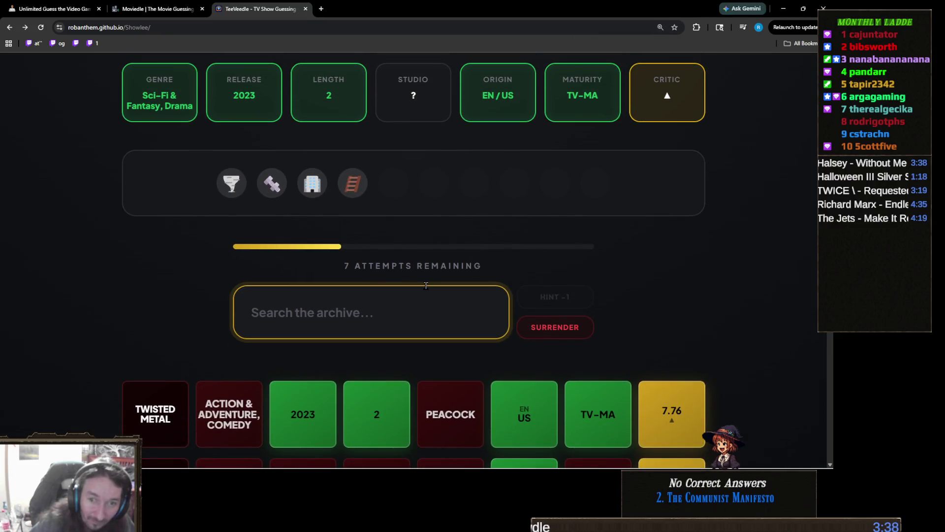
pyautogui.write('wed')
pyautogui.click(275, 376)
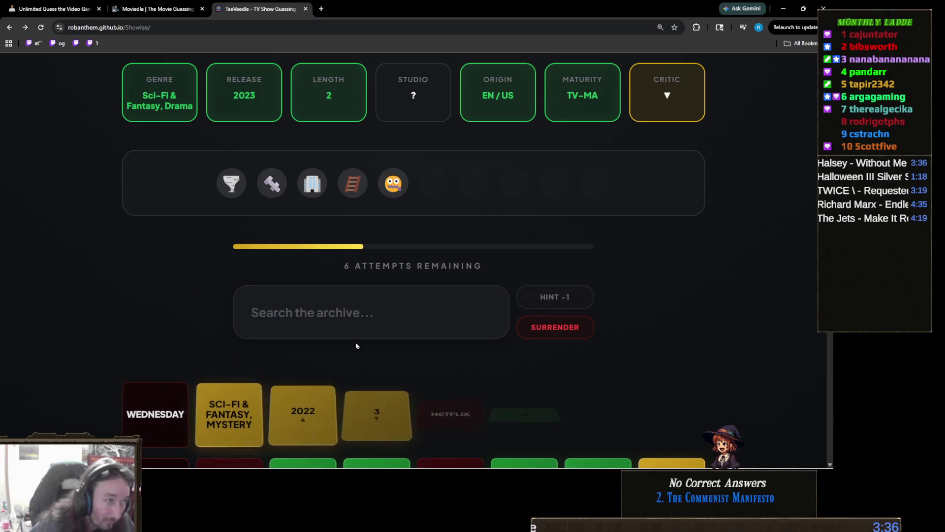
# Reveal the premise hint with HINT -1, then search 'silo' and submit Silo.
pyautogui.click(556, 298)
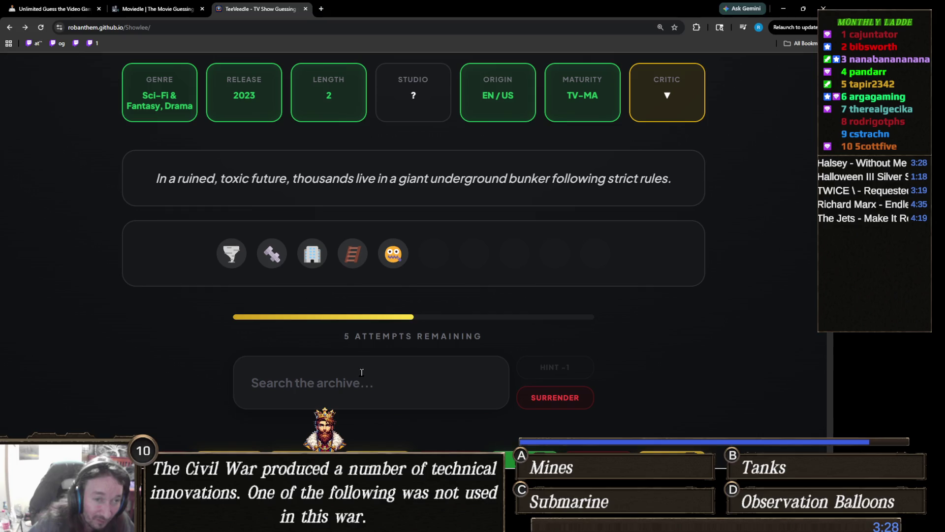
pyautogui.click(362, 372)
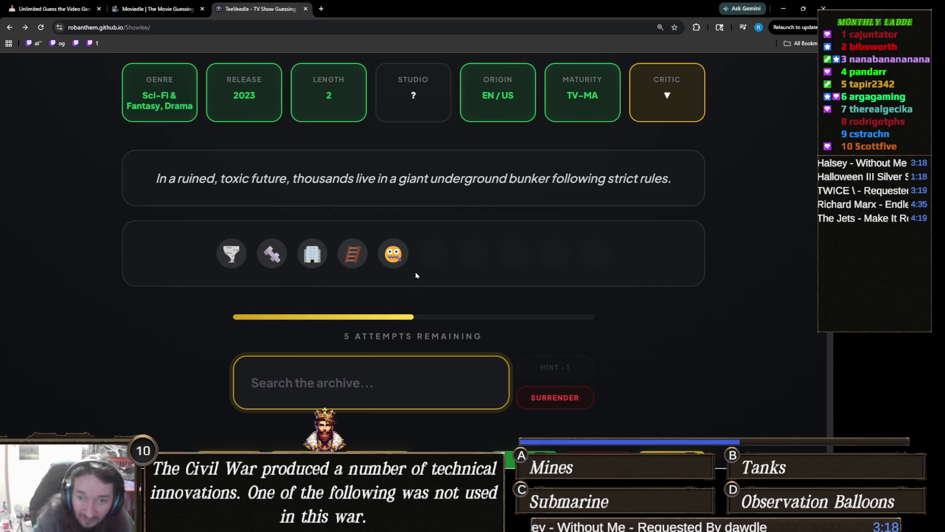
pyautogui.write('silo')
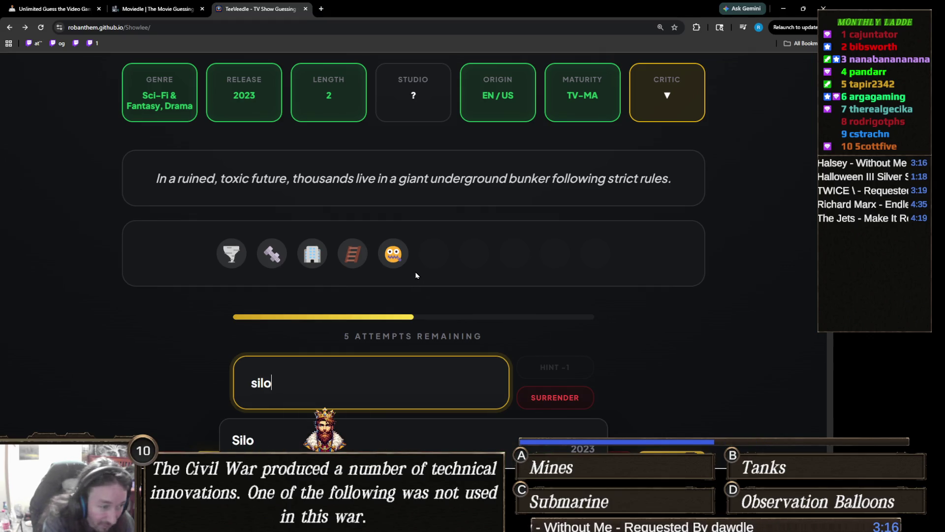
pyautogui.scroll(-2, 416, 274)
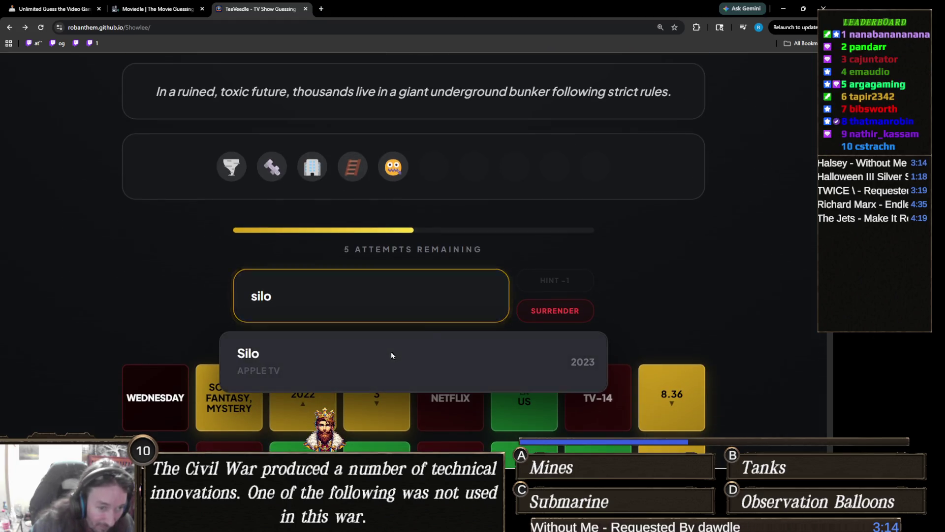
pyautogui.click(391, 356)
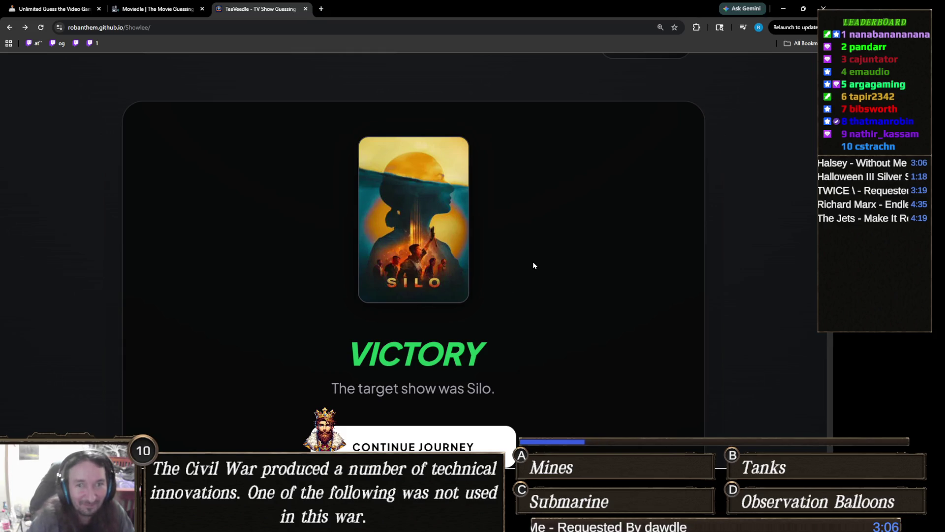
pyautogui.scroll(-4, 517, 286)
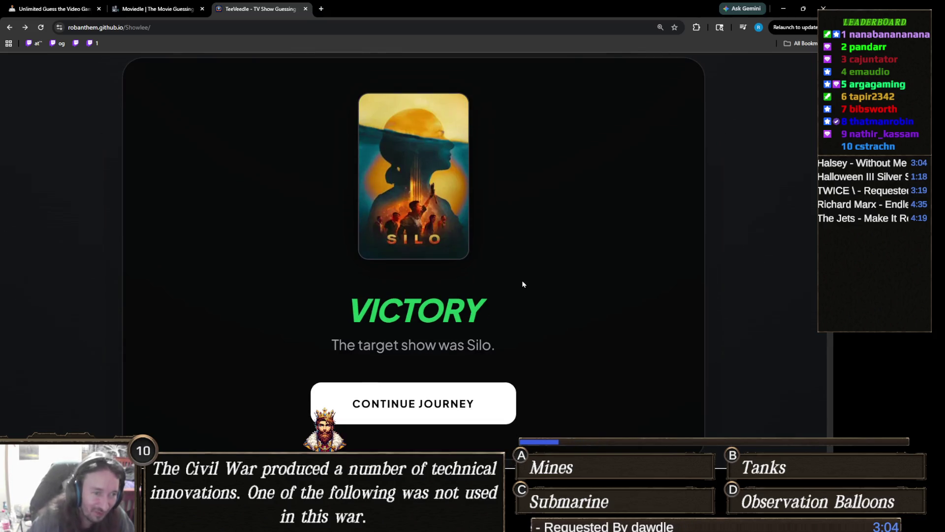
pyautogui.scroll(-5, 531, 282)
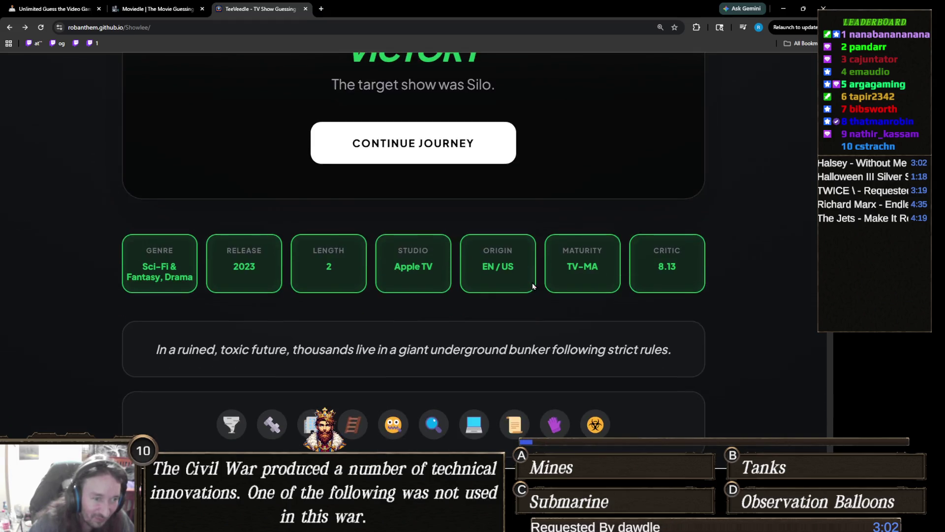
pyautogui.scroll(8, 520, 300)
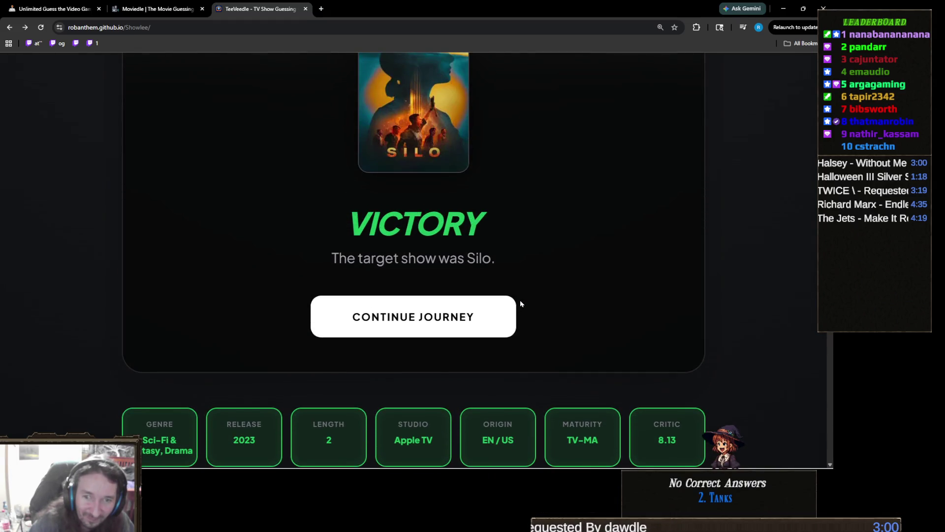
pyautogui.scroll(-8, 517, 303)
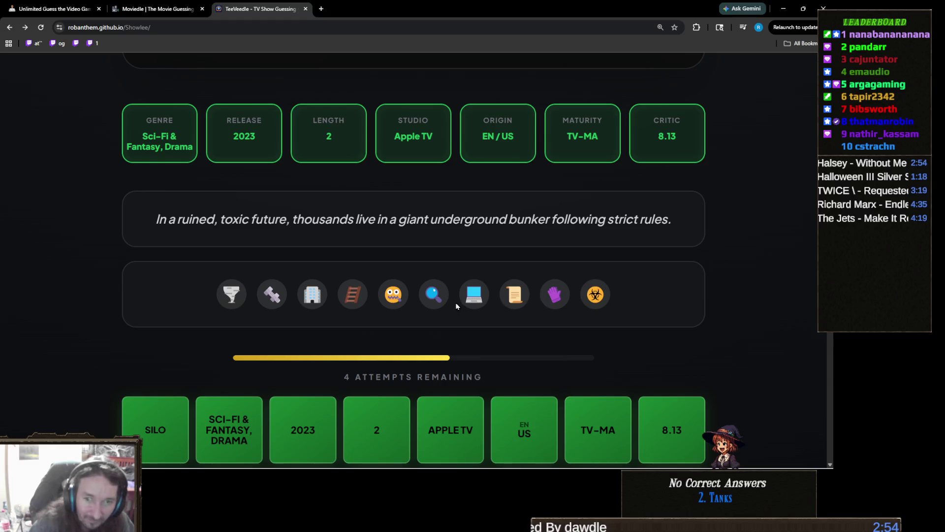
pyautogui.scroll(8, 454, 304)
pyautogui.scroll(1, 567, 326)
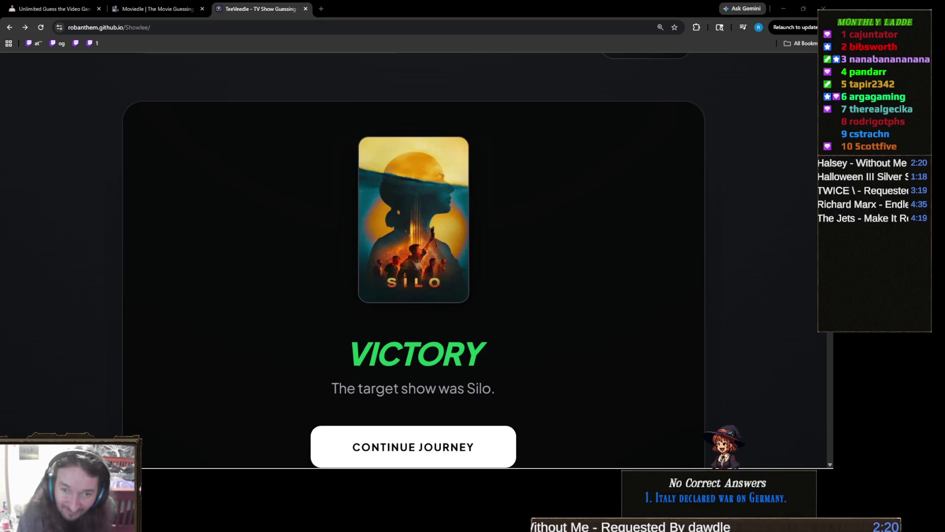
pyautogui.scroll(-8, 471, 326)
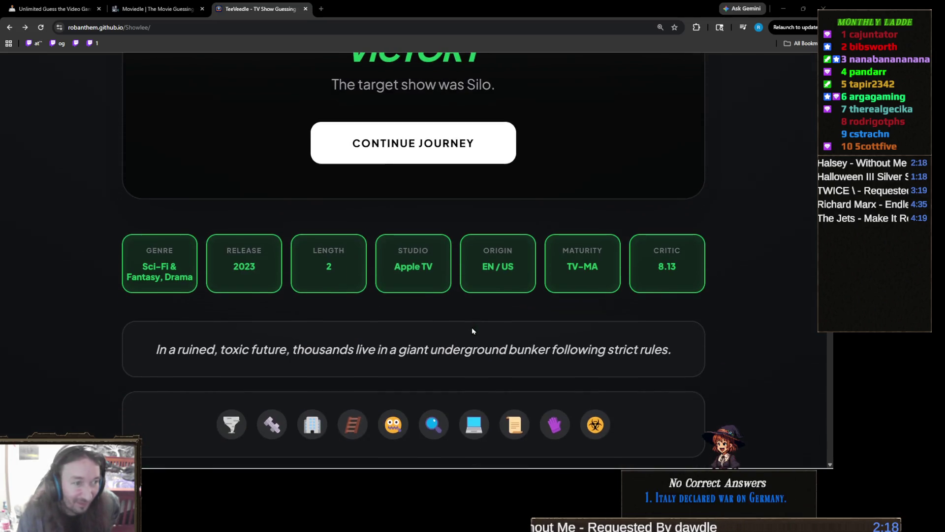
# Scroll to the stat cards and magnify the page to 500% to view the emoji hints.
pyautogui.scroll(-1, 499, 331)
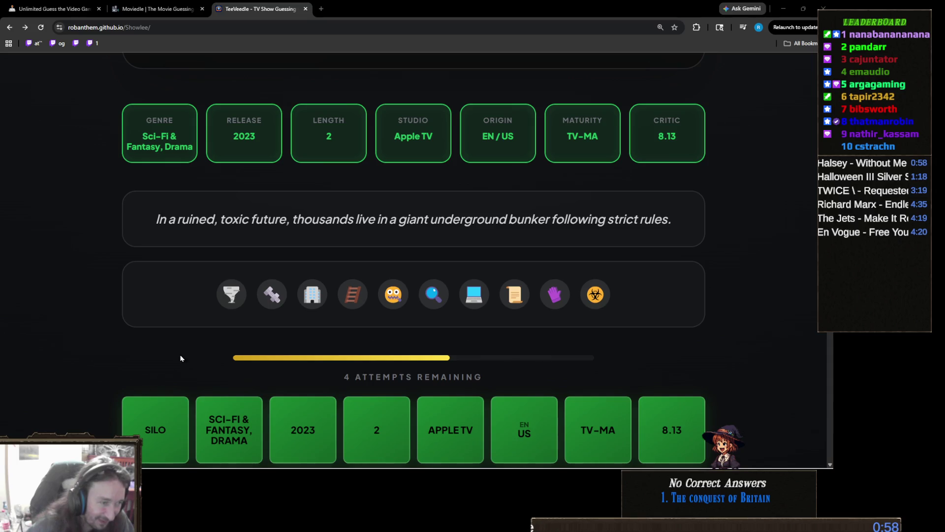
pyautogui.keyDown('ctrl'); pyautogui.scroll(9, 29, 411); pyautogui.keyUp('ctrl')
pyautogui.scroll(-10, 29, 411)
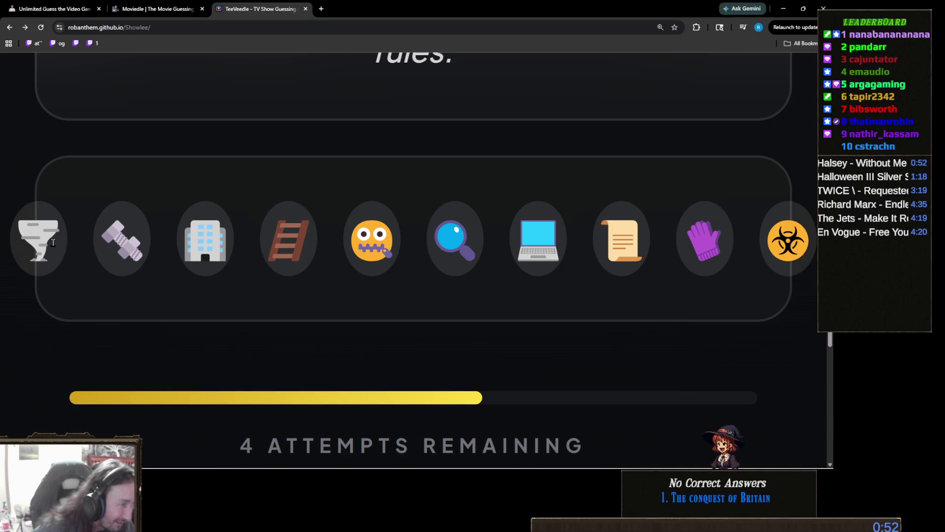
# Select the tornado emoji, zoom the page out to 175%, and switch to the Unity Editor.
pyautogui.moveTo(42, 236); pyautogui.dragTo(64, 274)
pyautogui.hotkey('ctrl', '-')
pyautogui.hotkey('ctrl', '-')
pyautogui.hotkey('ctrl', '-')
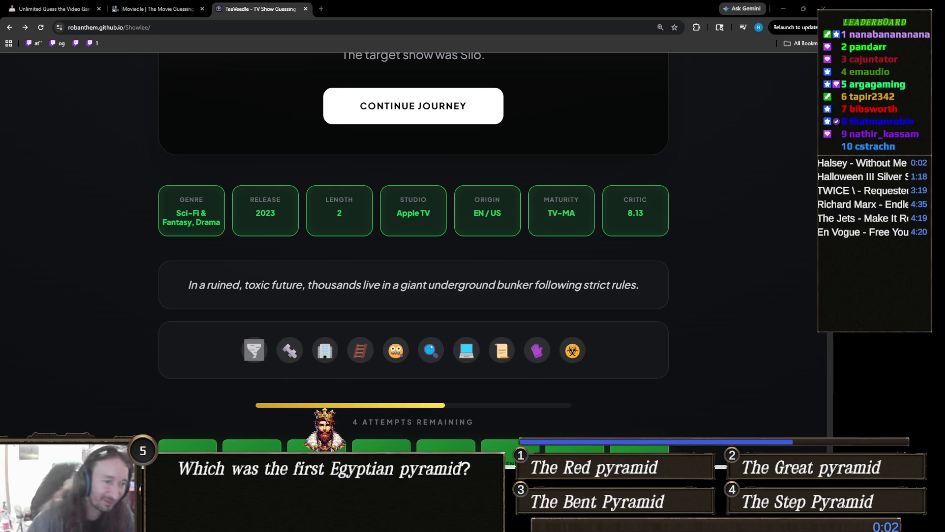
pyautogui.moveTo(238, 522)
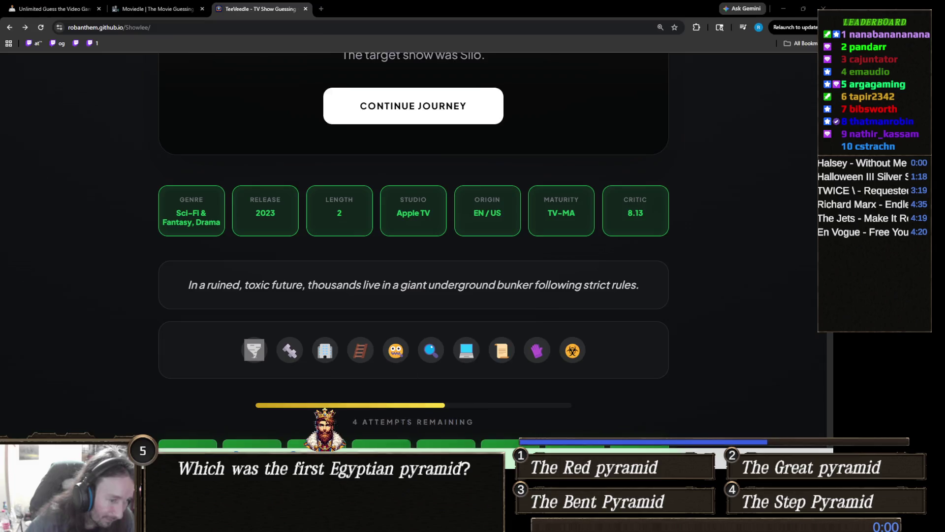
pyautogui.click(356, 522)
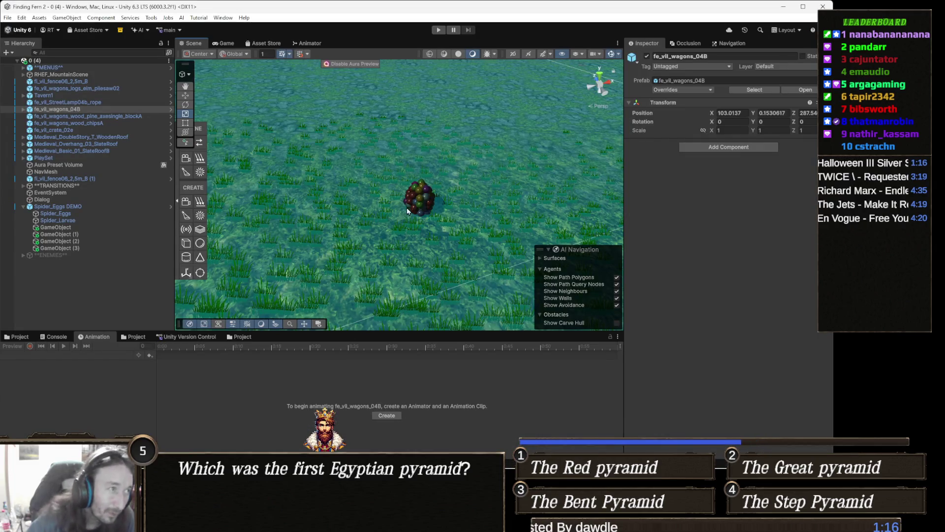
# Pan the Scene view past the spider eggs and select ENEMIES in the Hierarchy.
pyautogui.moveTo(395, 249); pyautogui.dragTo(346, 199)
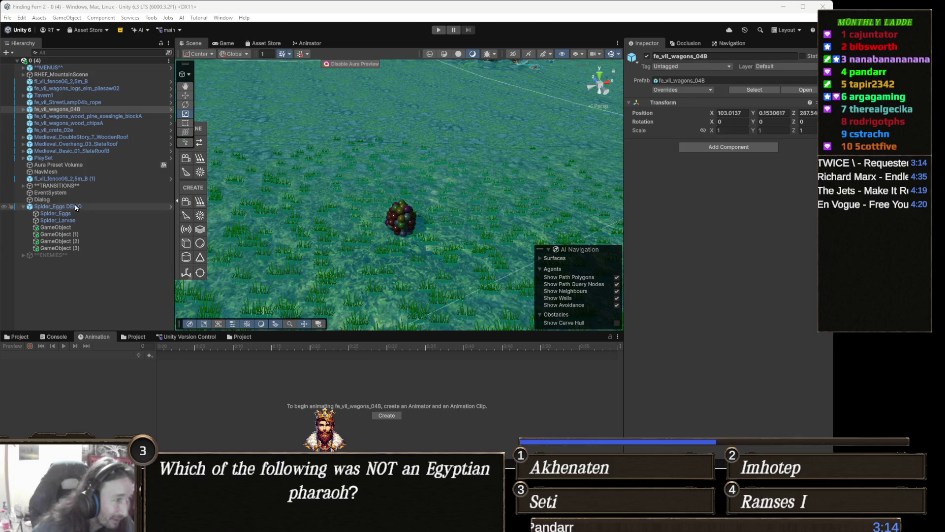
pyautogui.click(85, 256)
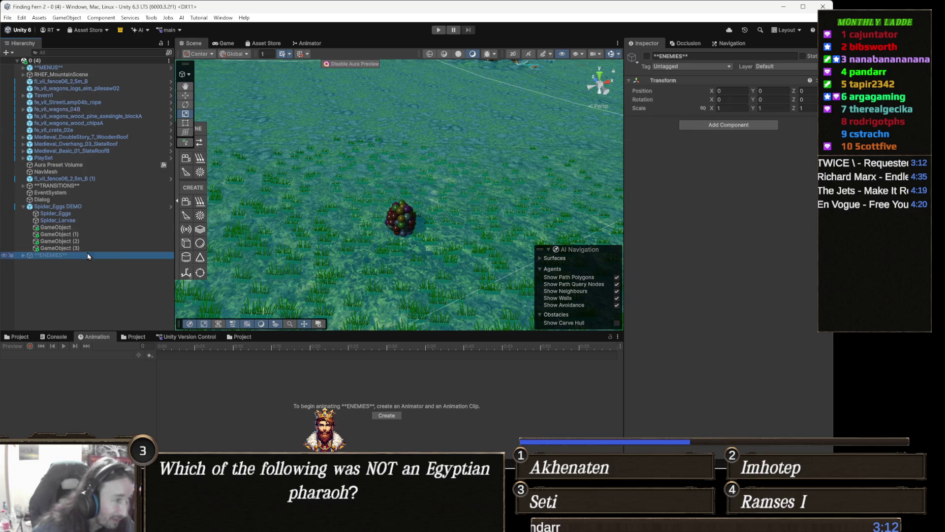
# Activate the ENEMIES group, orbit slightly around the spider, and bring up the Twitch Wars window.
pyautogui.click(647, 56)
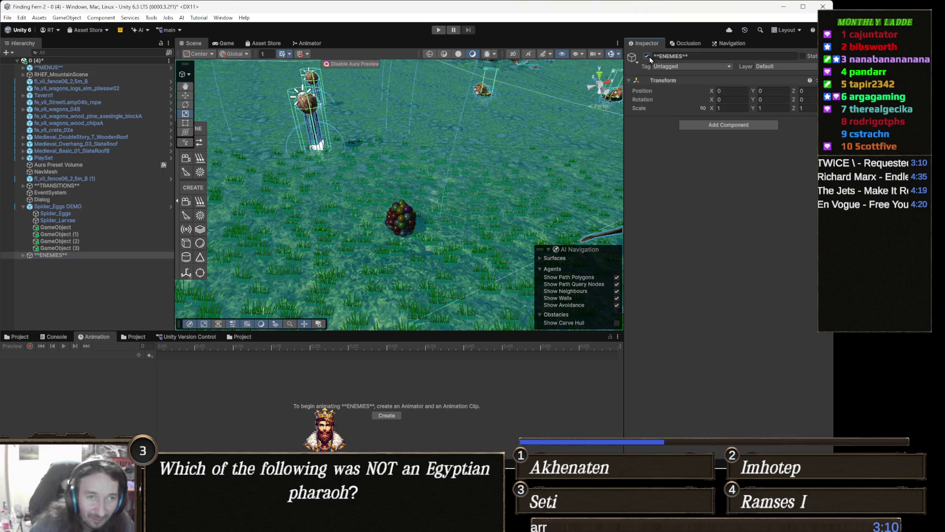
pyautogui.scroll(-5, 414, 175)
pyautogui.moveTo(414, 176); pyautogui.dragTo(431, 172)
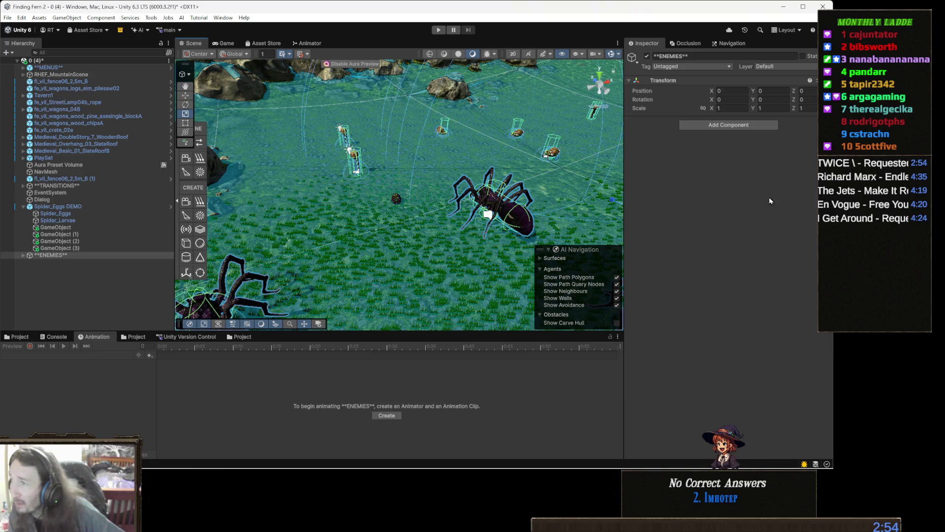
pyautogui.moveTo(168, 460)
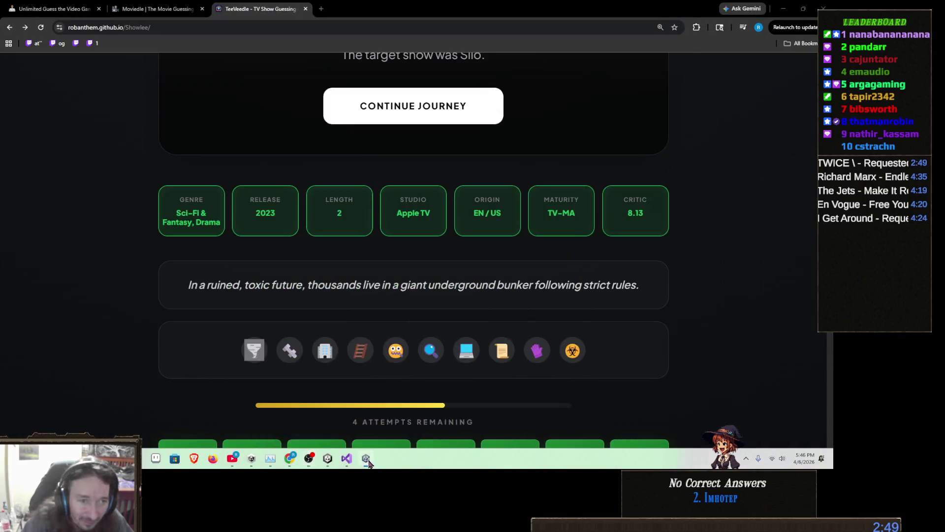
pyautogui.click(345, 408)
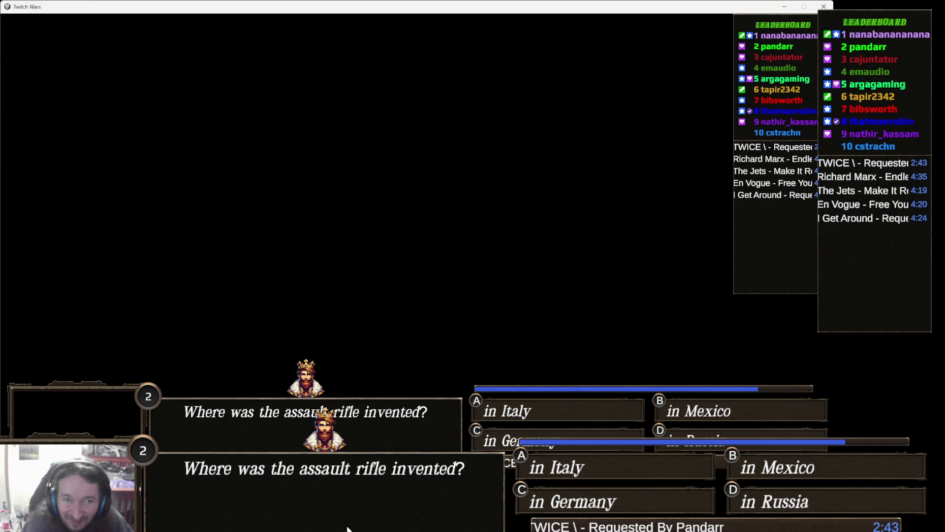
# Minimize Twitch Wars, tilt the scene to show the second spider, deselect ENEMIES, and enter play mode.
pyautogui.click(781, 7)
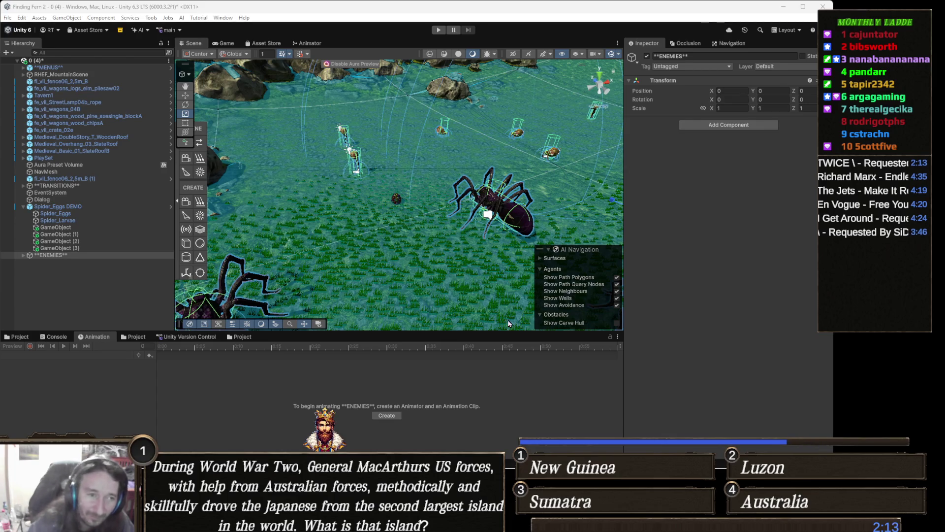
pyautogui.moveTo(413, 230); pyautogui.dragTo(295, 355)
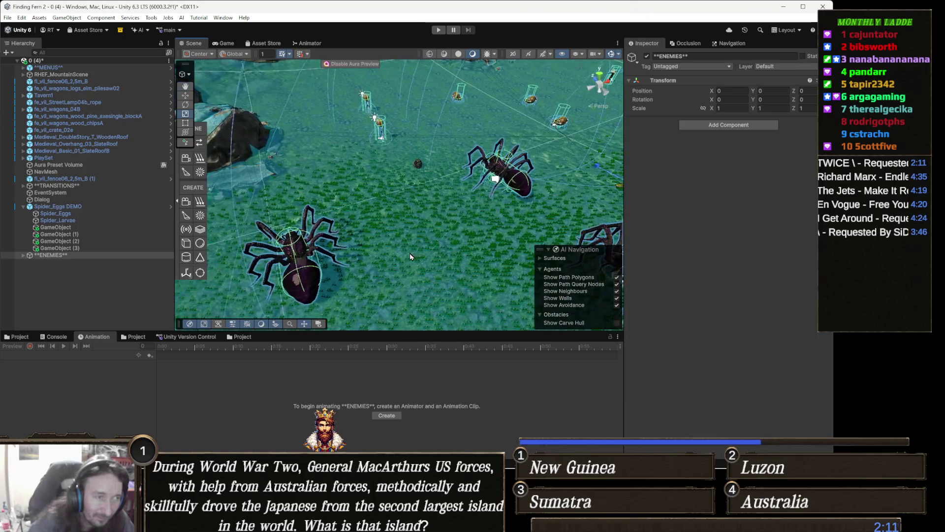
pyautogui.click(148, 282)
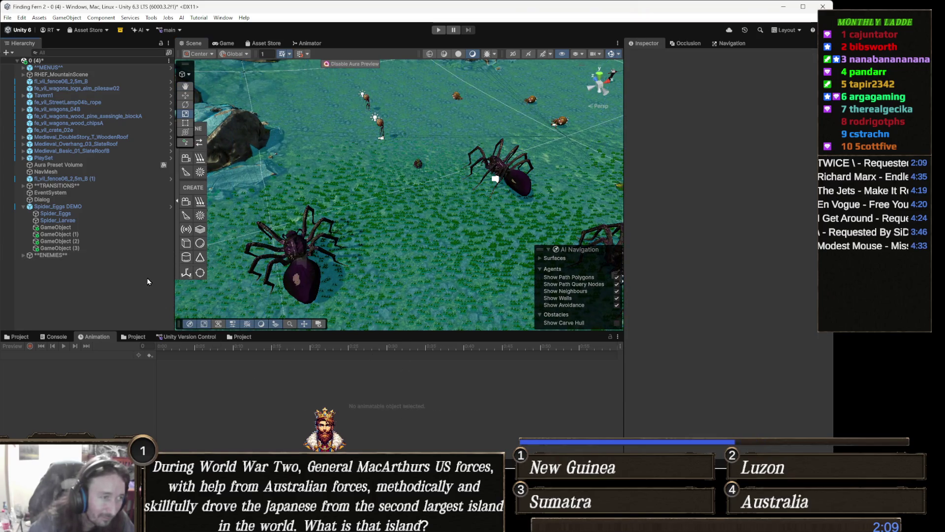
pyautogui.click(442, 31)
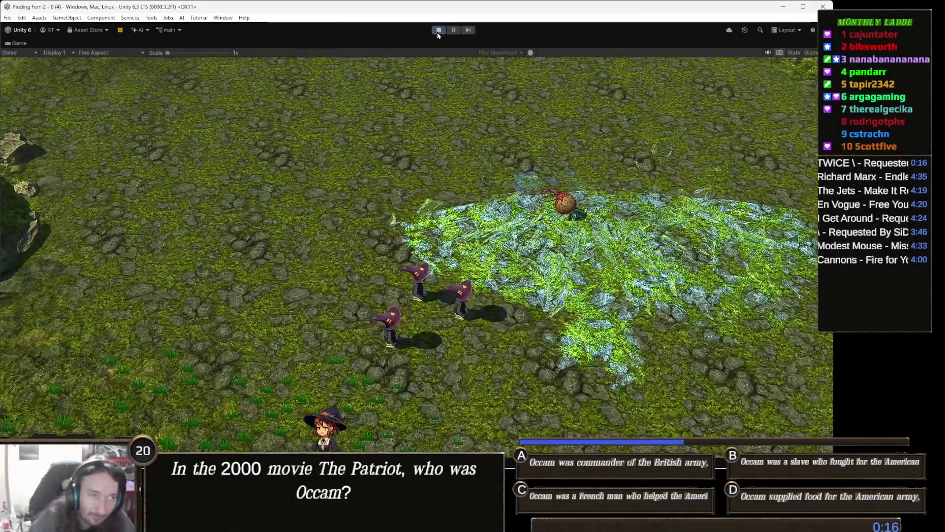
# Stop play mode to return to editing the spider scene.
pyautogui.click(438, 30)
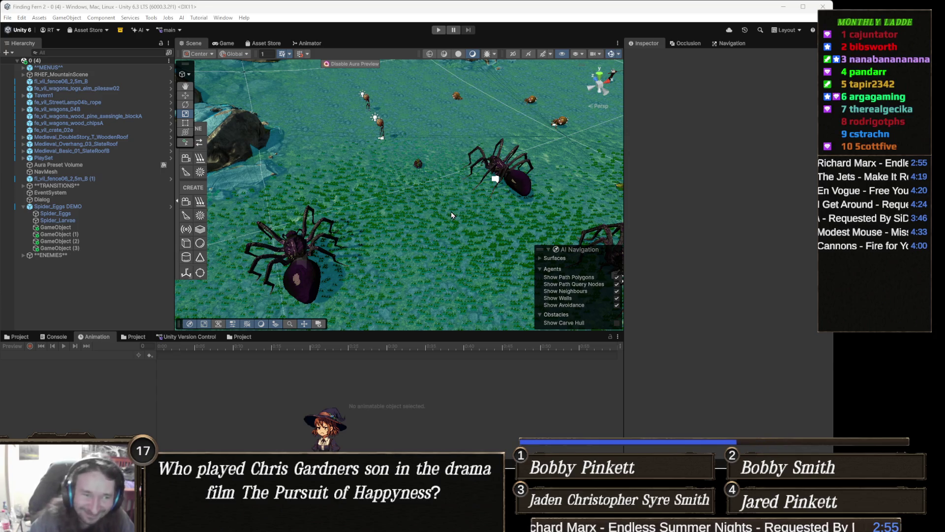
# Select the giant spider, jump to its Giant Spider Variant prefab asset, and browse Assets > Animations.
pyautogui.moveTo(391, 199)
pyautogui.mouseDown()
pyautogui.moveTo(375, 244)
pyautogui.moveTo(418, 237)
pyautogui.mouseUp()
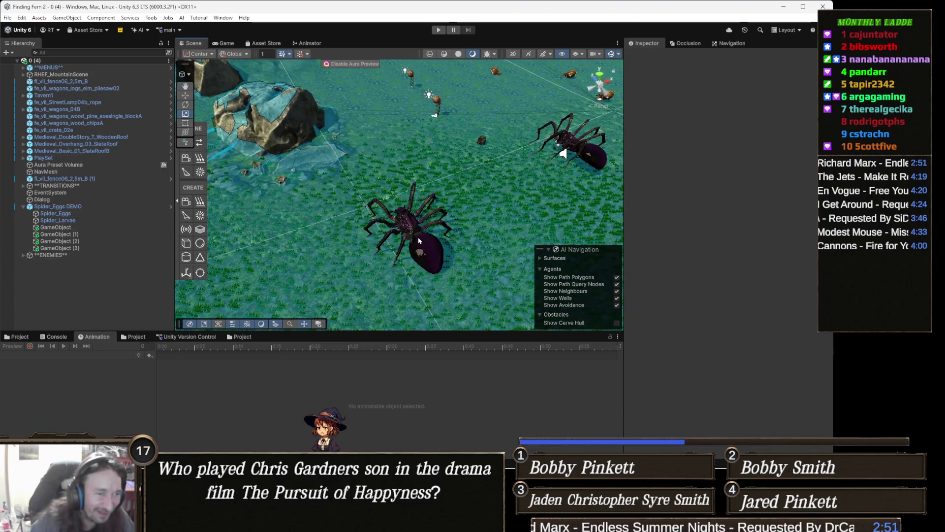
pyautogui.click(418, 237)
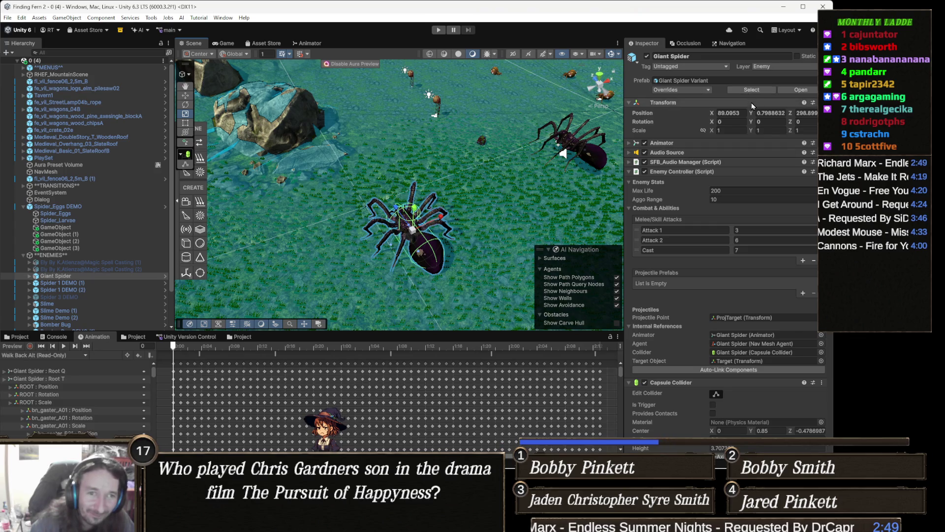
pyautogui.click(761, 91)
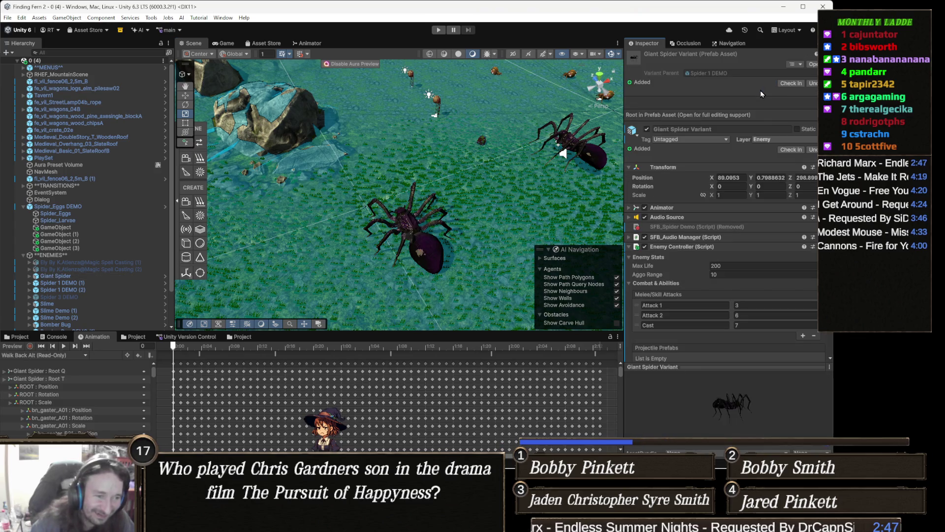
pyautogui.click(20, 337)
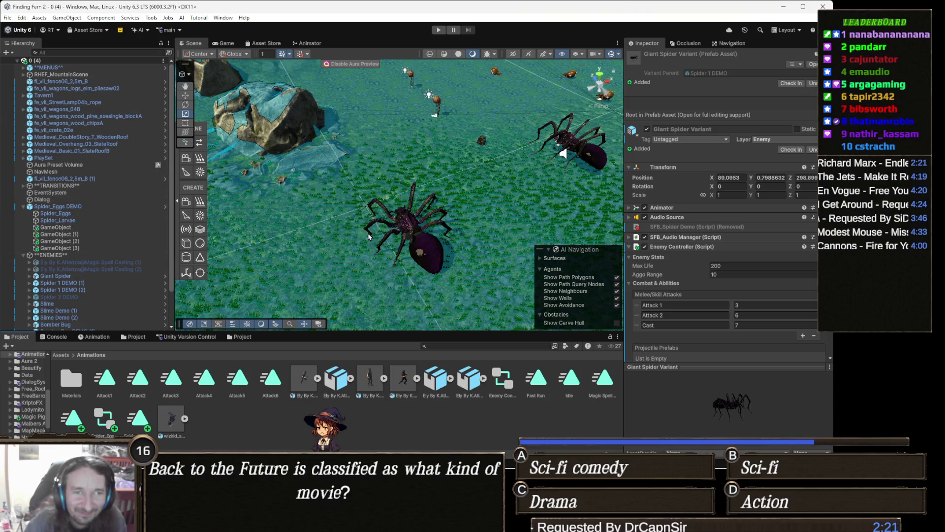
# Step through the giant spider and spell-casting enemies to select Spider 3 DEMO.
pyautogui.click(416, 226)
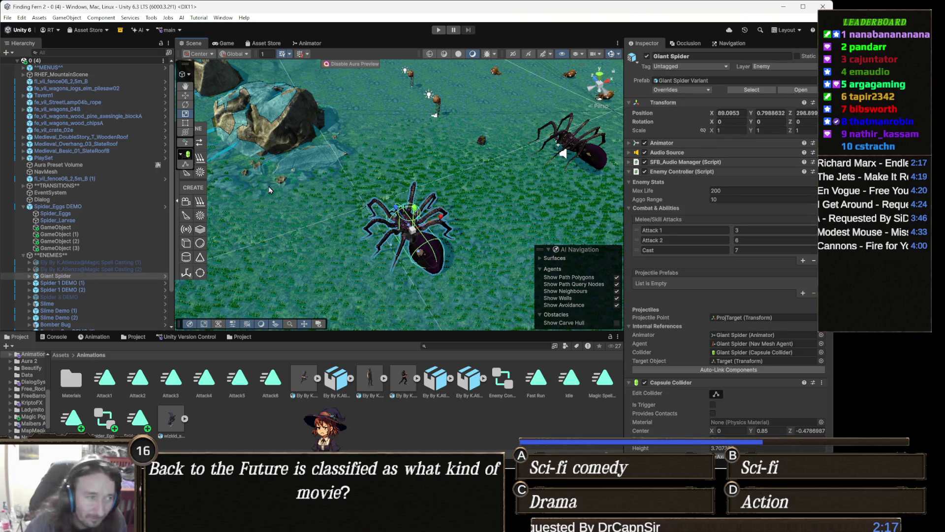
pyautogui.click(84, 263)
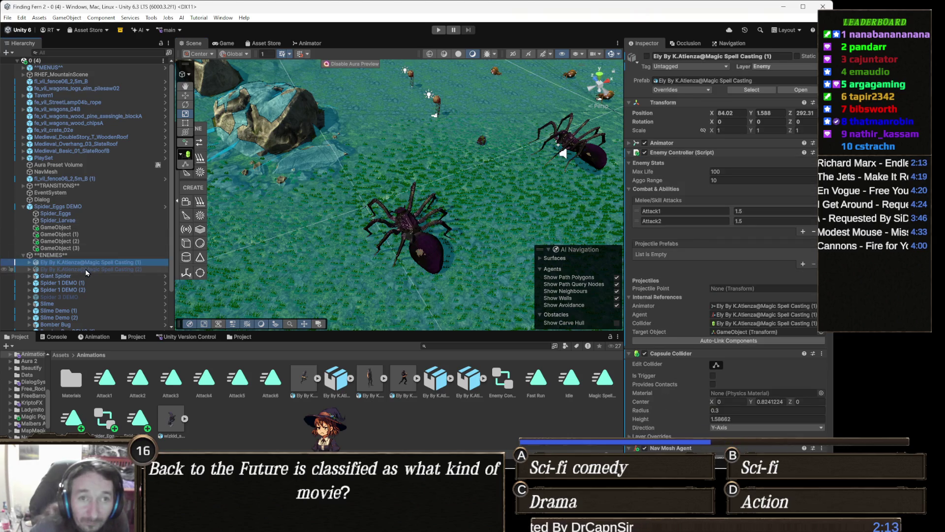
pyautogui.click(85, 269)
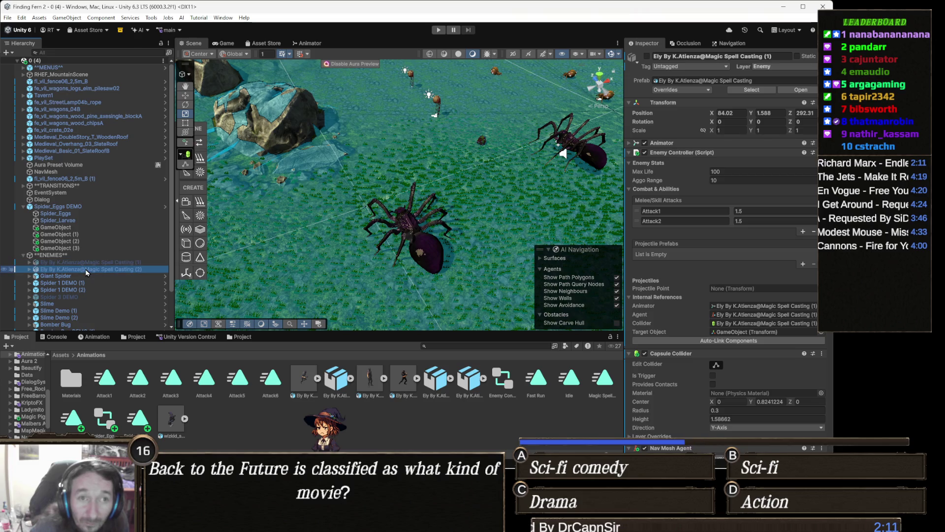
pyautogui.scroll(-2, 84, 270)
pyautogui.click(81, 273)
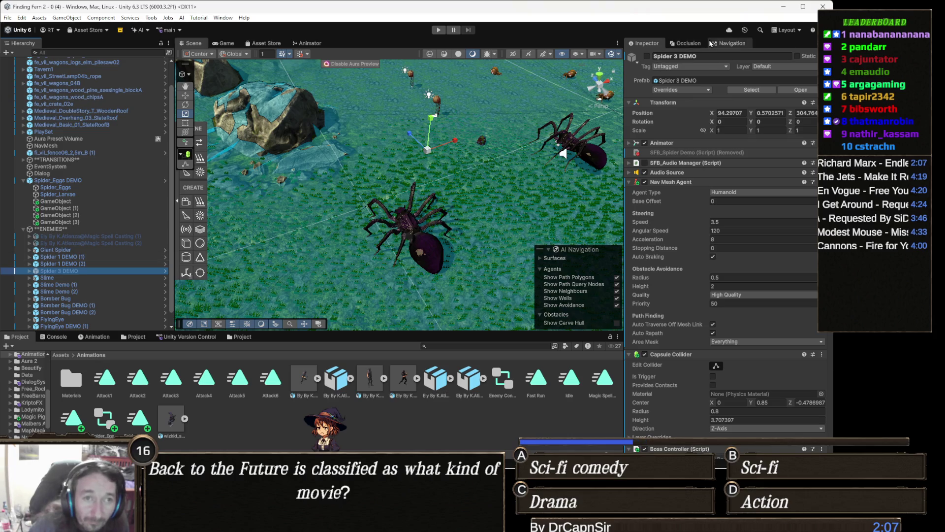
# Activate Spider 3 DEMO, frame it in the Scene view, and show the Animation panel.
pyautogui.click(646, 56)
pyautogui.moveTo(413, 199); pyautogui.dragTo(352, 200)
pyautogui.scroll(6, 352, 200)
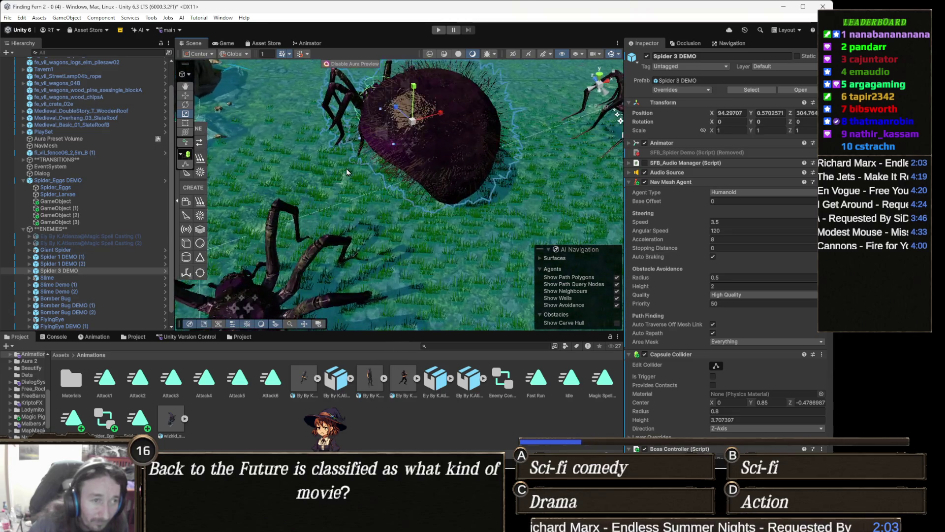
pyautogui.press('f')
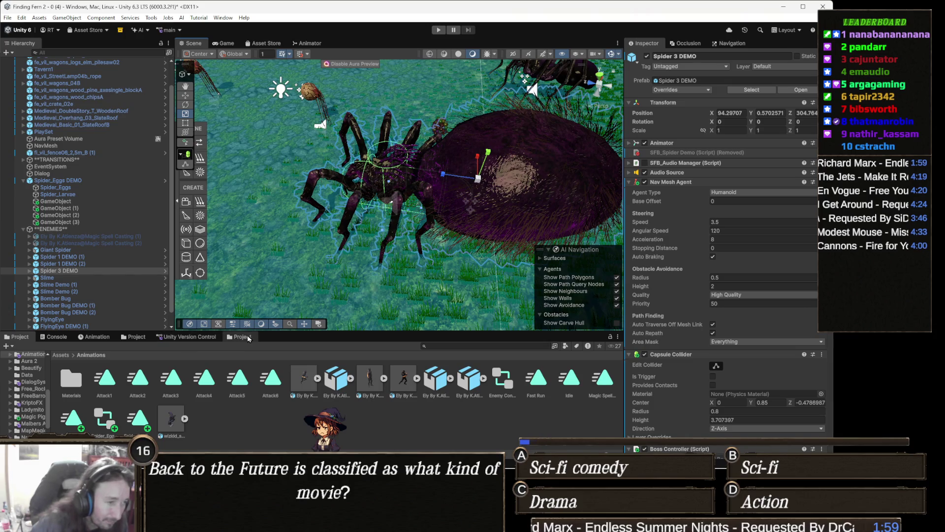
pyautogui.click(99, 337)
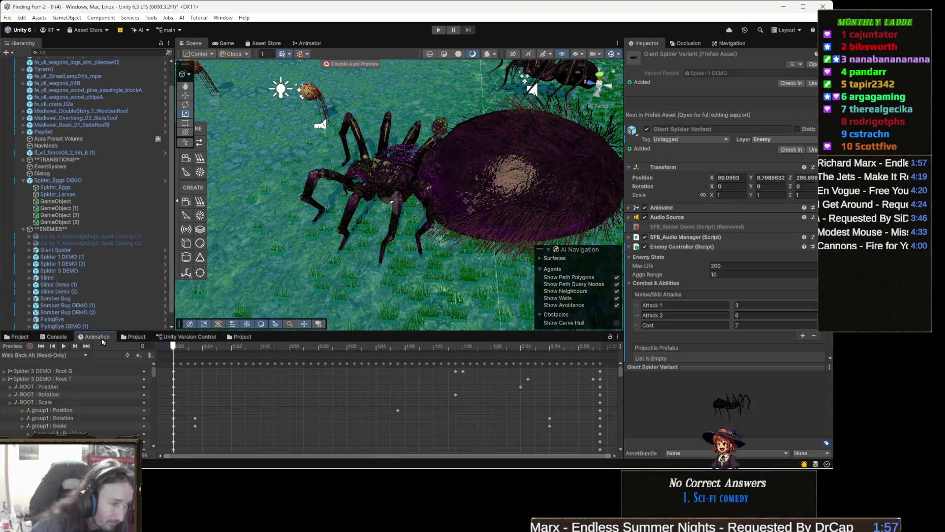
# Load Spider 3 DEMO's controller in the Animator and pan to Any State's transitions.
pyautogui.click(310, 44)
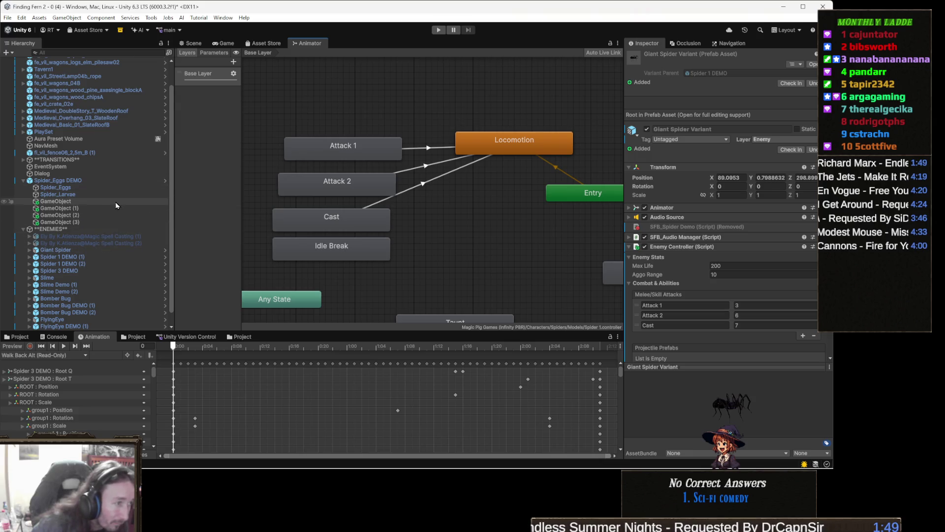
pyautogui.scroll(-1, 104, 241)
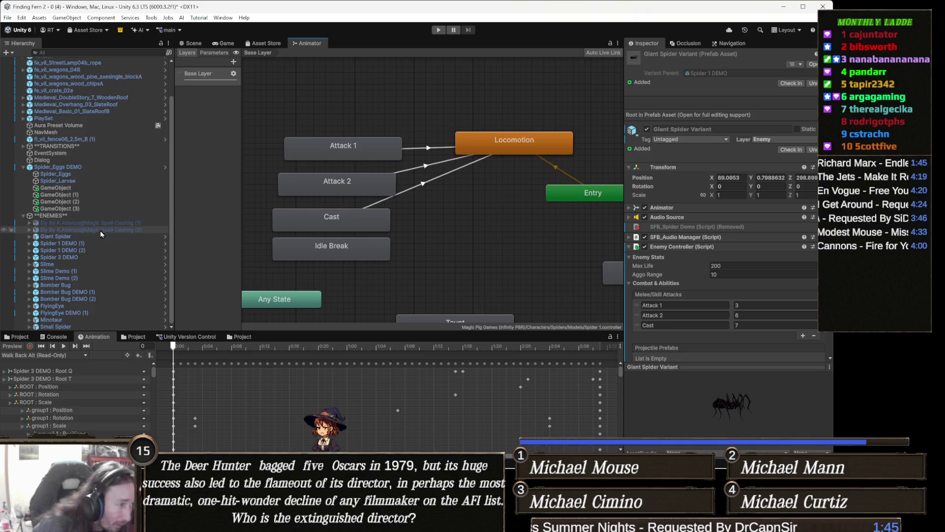
pyautogui.click(87, 256)
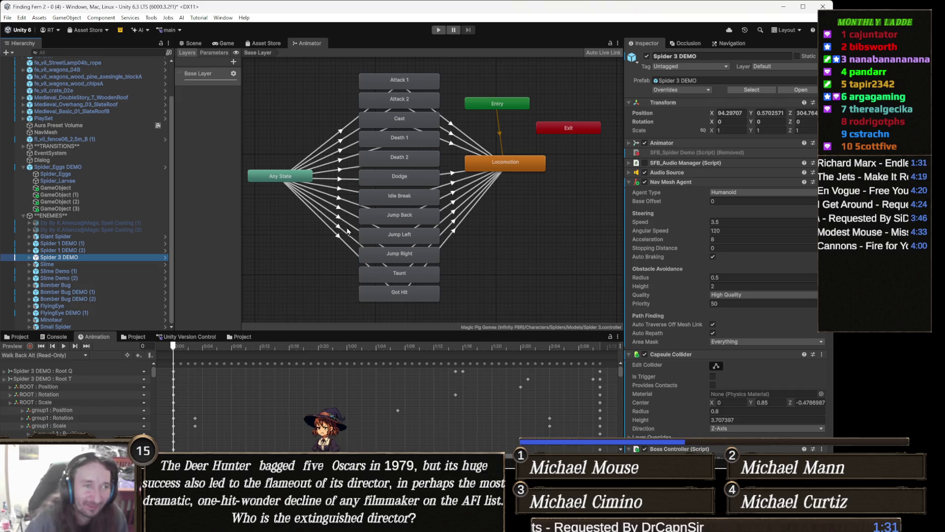
pyautogui.scroll(5, 303, 195)
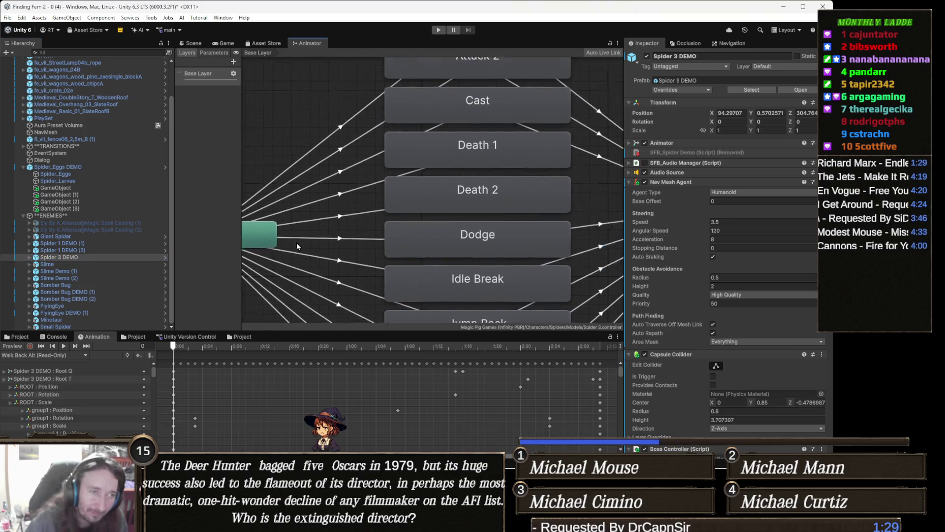
pyautogui.scroll(-4, 296, 243)
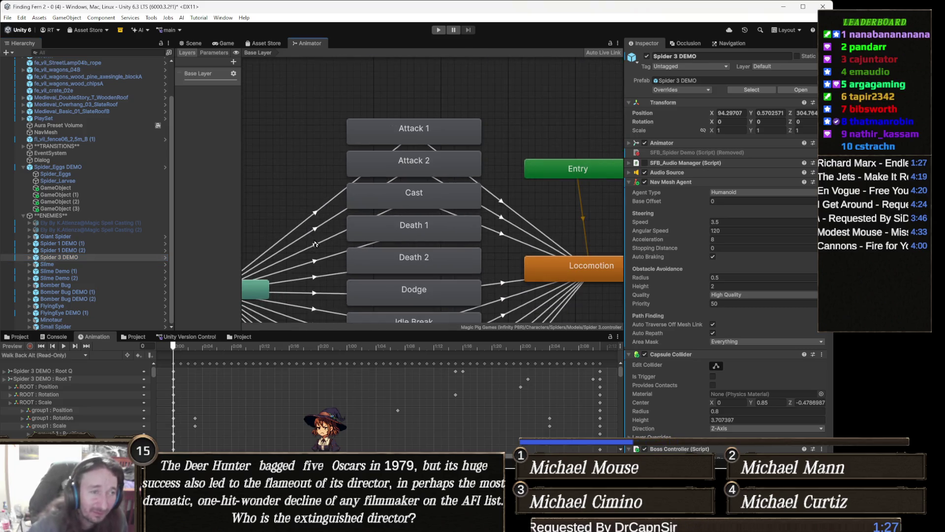
pyautogui.moveTo(315, 244)
pyautogui.mouseDown()
pyautogui.moveTo(369, 196)
pyautogui.moveTo(355, 205)
pyautogui.moveTo(360, 230)
pyautogui.mouseUp()
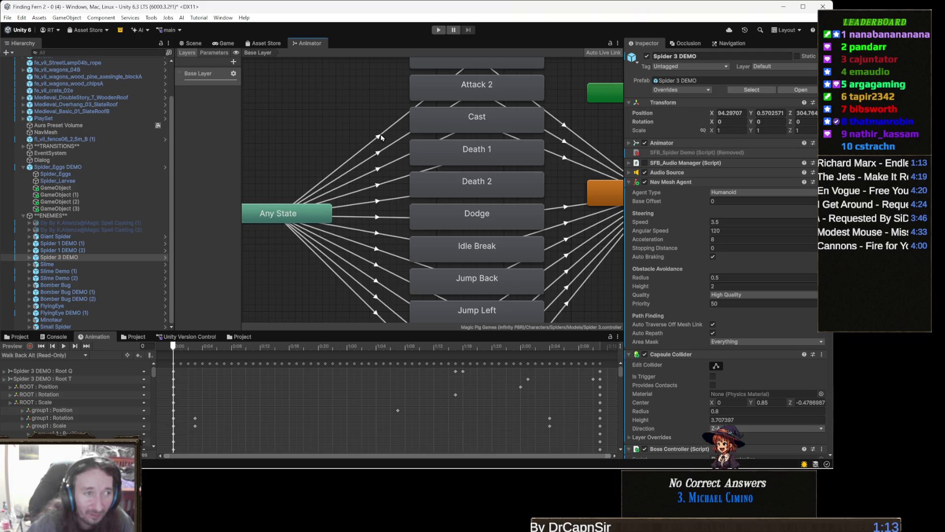
# Delete the first six Any State transitions, from Attack 1 through Death 2 to Dodge.
pyautogui.click(381, 138)
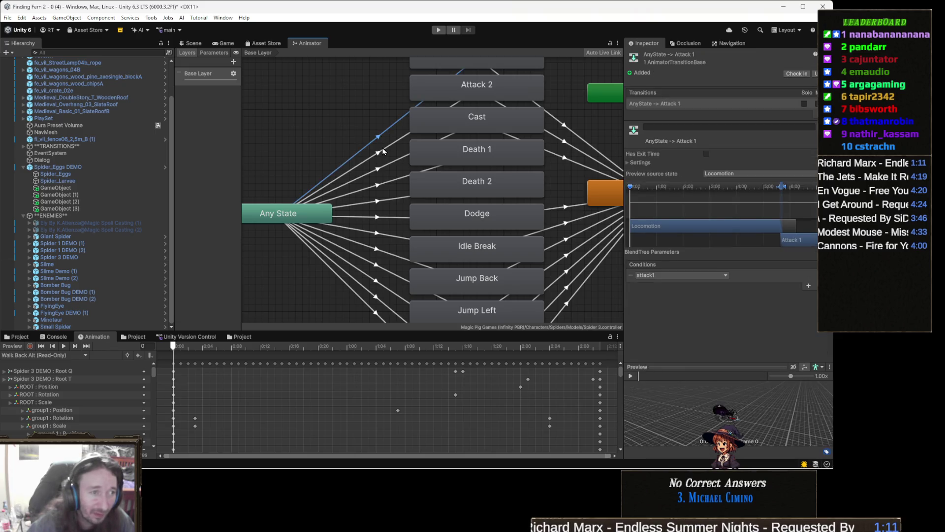
pyautogui.press('Delete')
pyautogui.click(379, 154)
pyautogui.press('Delete')
pyautogui.click(379, 170)
pyautogui.press('Delete')
pyautogui.click(378, 185)
pyautogui.press('Delete')
pyautogui.click(377, 201)
pyautogui.press('Delete')
pyautogui.click(377, 217)
pyautogui.press('Delete')
# Delete the remaining Any State transitions down to Jump Left.
pyautogui.scroll(-1, 376, 223)
pyautogui.click(374, 219)
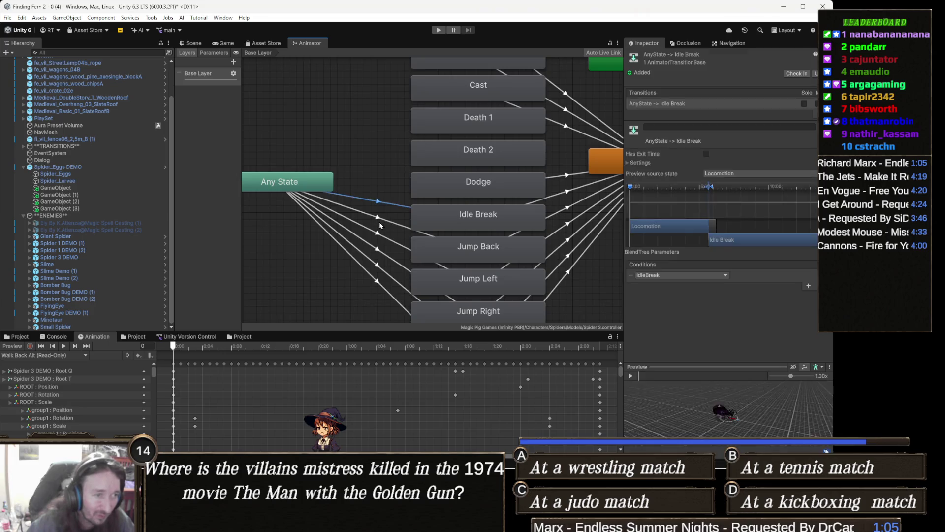
pyautogui.press('Delete')
pyautogui.click(374, 223)
pyautogui.press('Delete')
pyautogui.scroll(-1, 376, 222)
pyautogui.click(392, 199)
pyautogui.press('Delete')
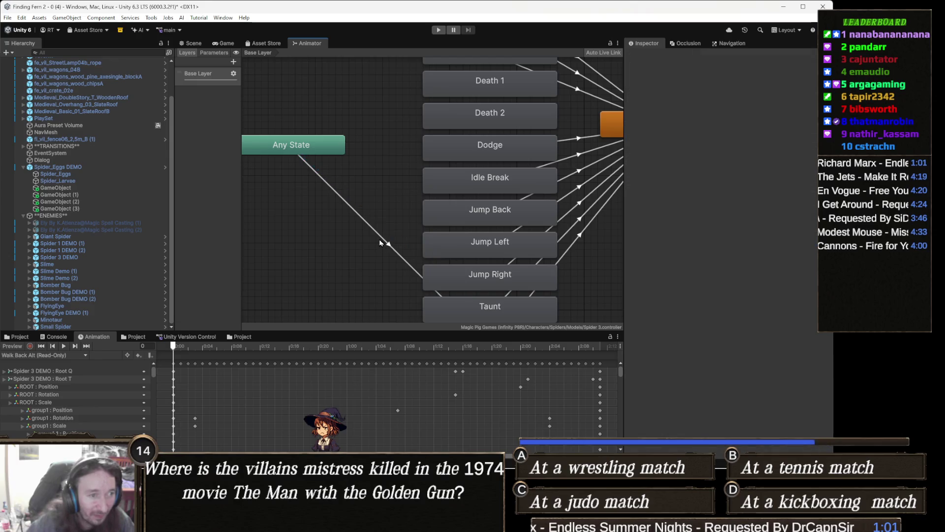
# Delete the Any State → Got Hit transition and pan up to the upper states and Exit.
pyautogui.click(389, 230)
pyautogui.press('f')
pyautogui.click(336, 200)
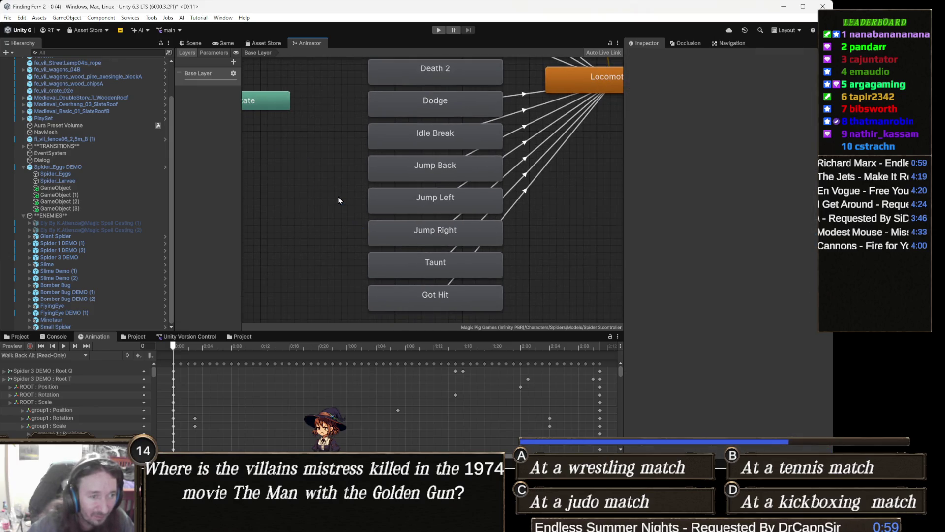
pyautogui.press('f')
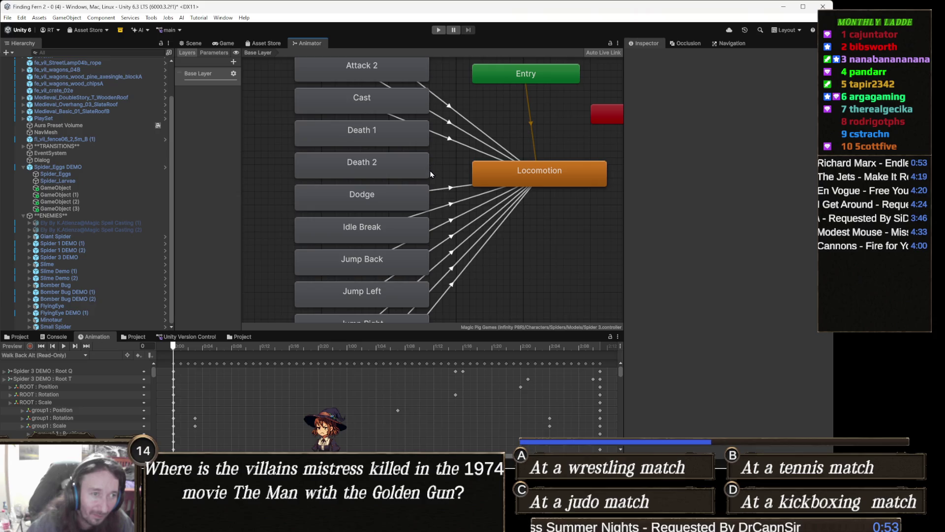
pyautogui.moveTo(459, 176); pyautogui.dragTo(454, 201)
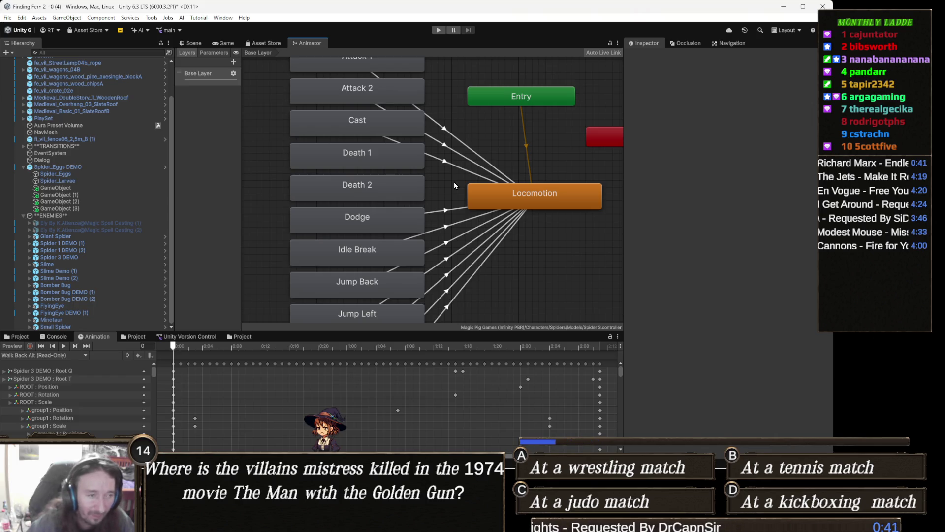
pyautogui.moveTo(444, 186)
pyautogui.mouseDown()
pyautogui.moveTo(477, 227)
pyautogui.moveTo(447, 211)
pyautogui.mouseUp()
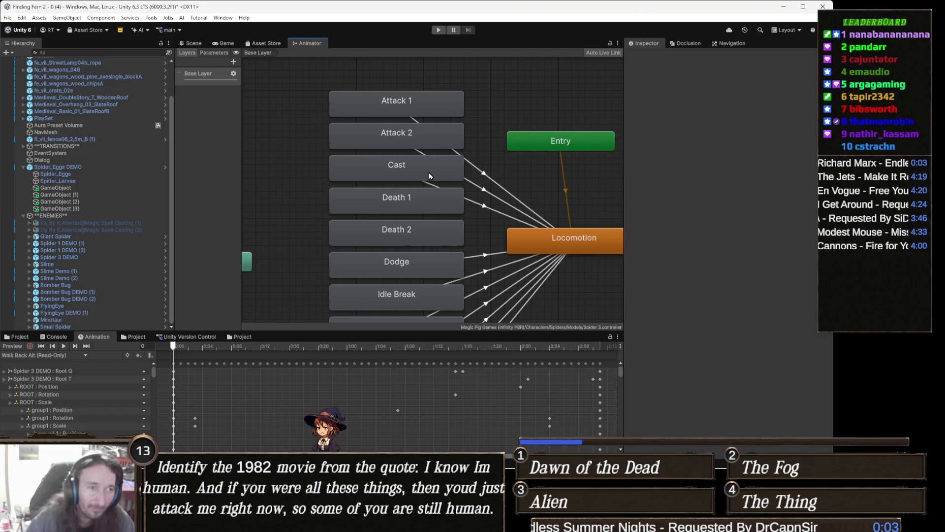
pyautogui.moveTo(482, 123); pyautogui.dragTo(465, 135)
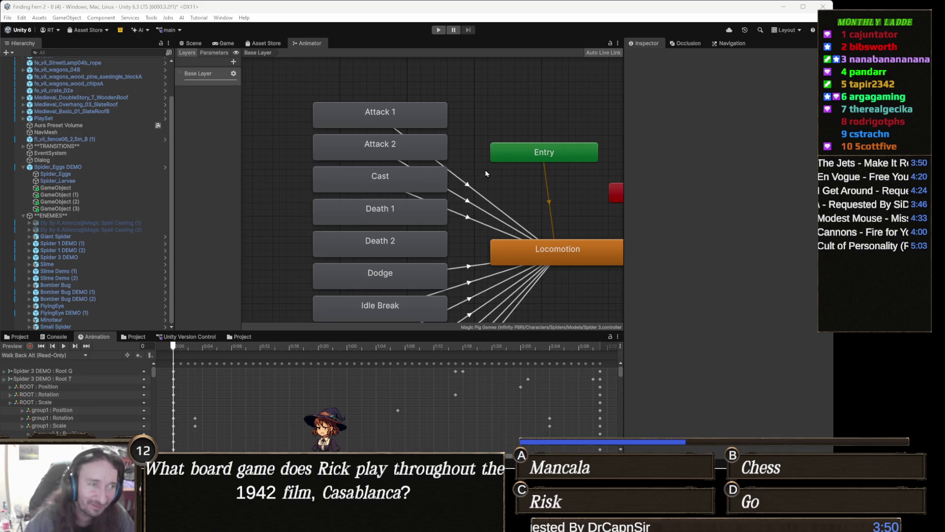
# Bring Idle Break and Jump Back into view and delete the Jump Back → Locomotion transition.
pyautogui.scroll(2, 486, 183)
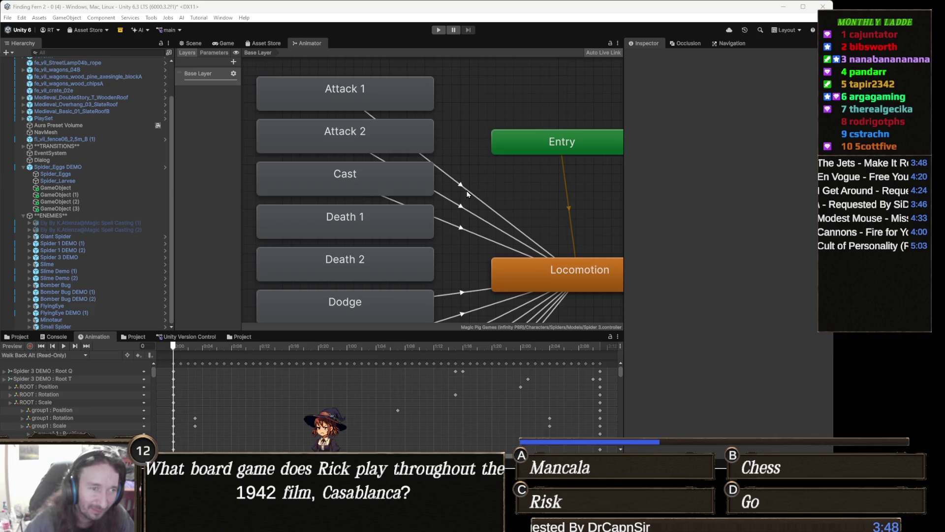
pyautogui.moveTo(476, 203); pyautogui.dragTo(485, 174)
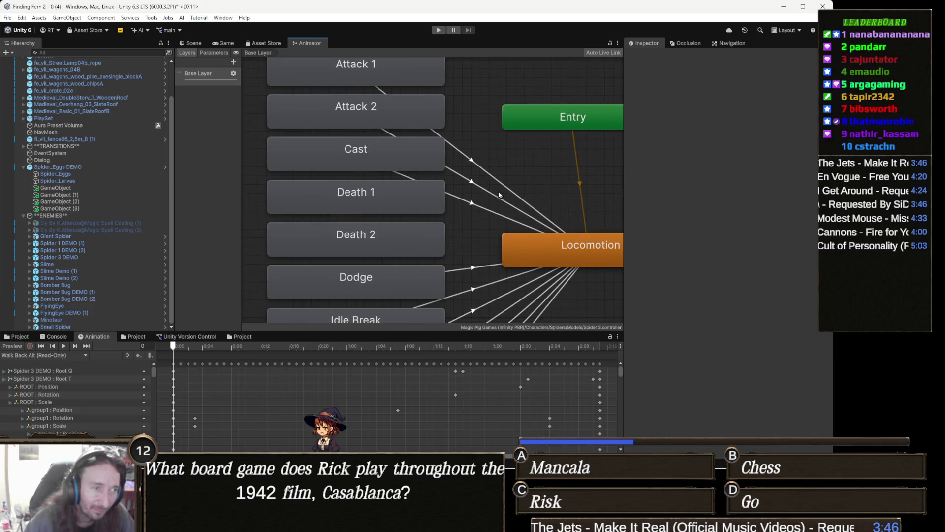
pyautogui.moveTo(478, 211); pyautogui.dragTo(490, 151)
pyautogui.scroll(-2, 491, 163)
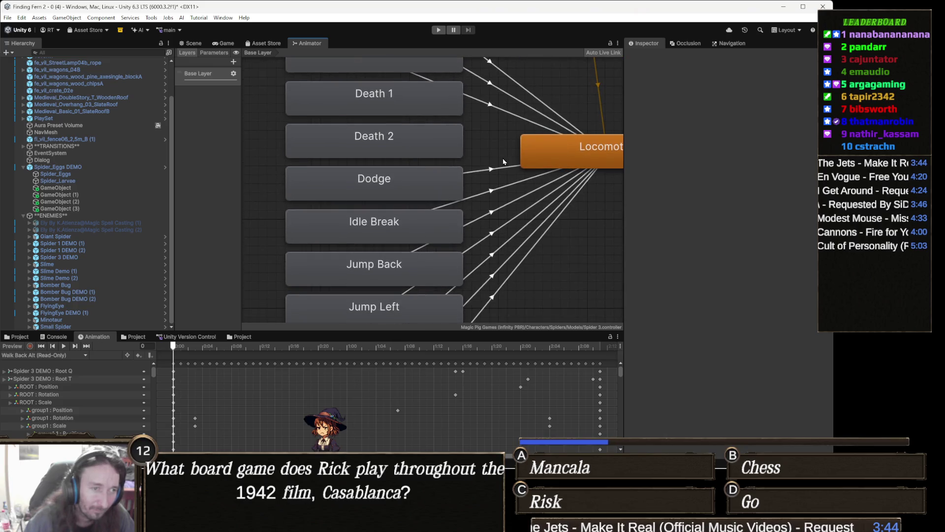
pyautogui.click(488, 191)
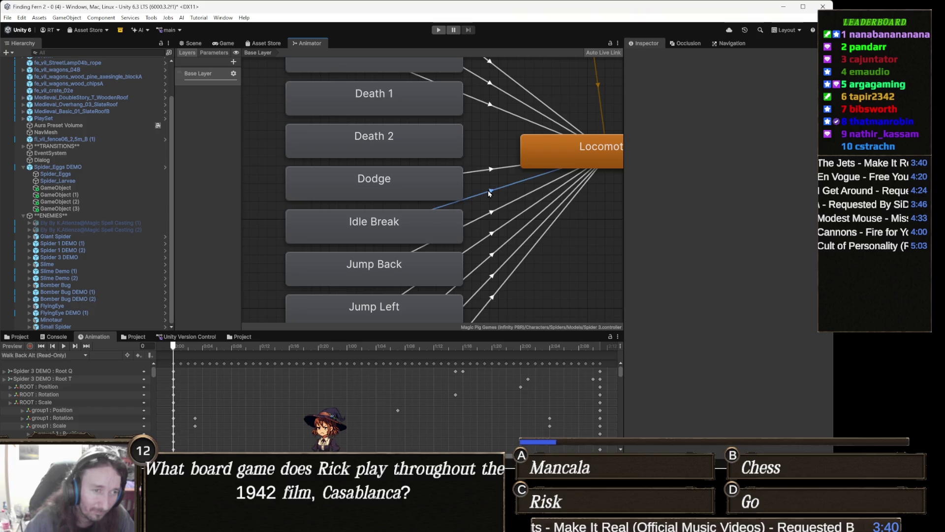
pyautogui.click(489, 214)
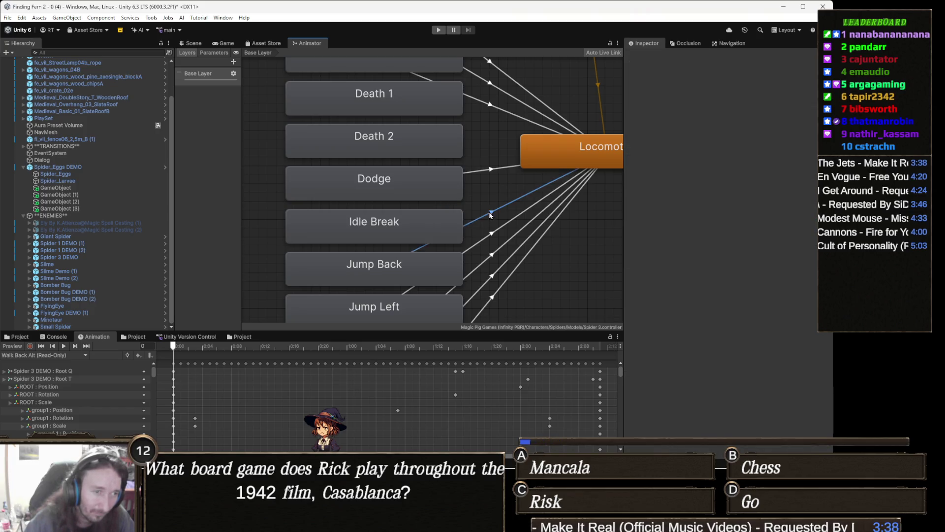
pyautogui.press('Delete')
pyautogui.scroll(1, 498, 253)
pyautogui.scroll(-5, 502, 236)
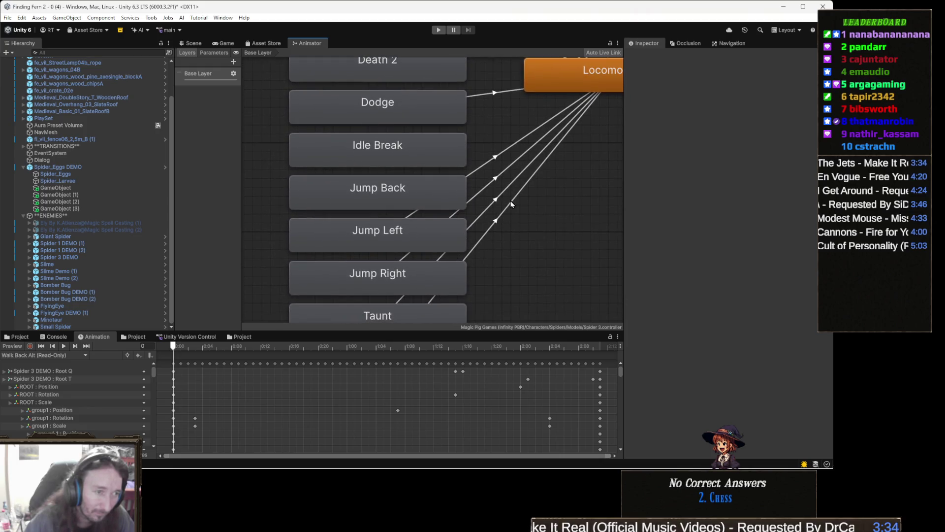
pyautogui.scroll(-5, 507, 207)
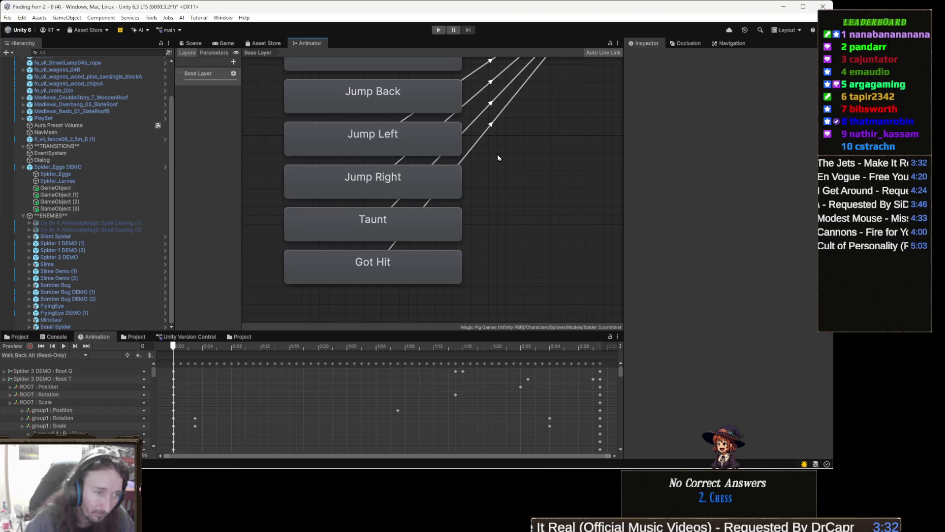
pyautogui.scroll(4, 499, 168)
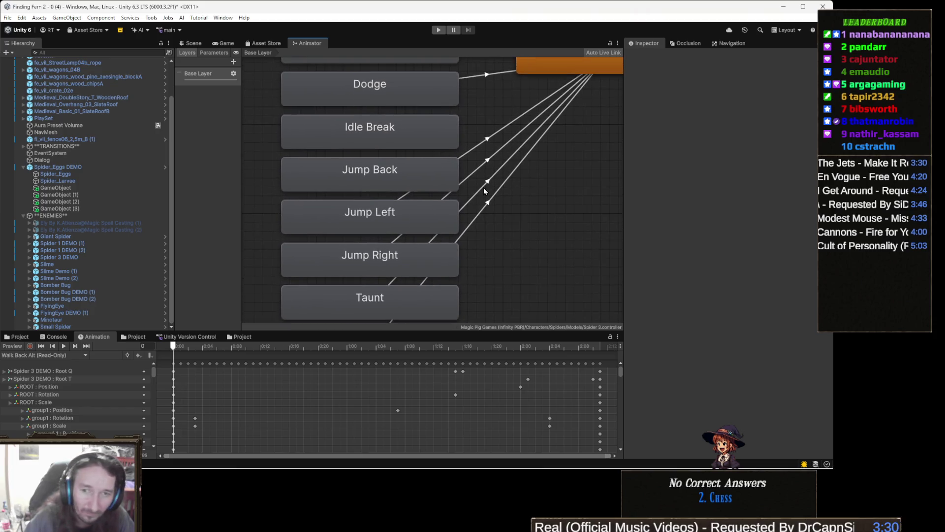
pyautogui.scroll(2, 483, 187)
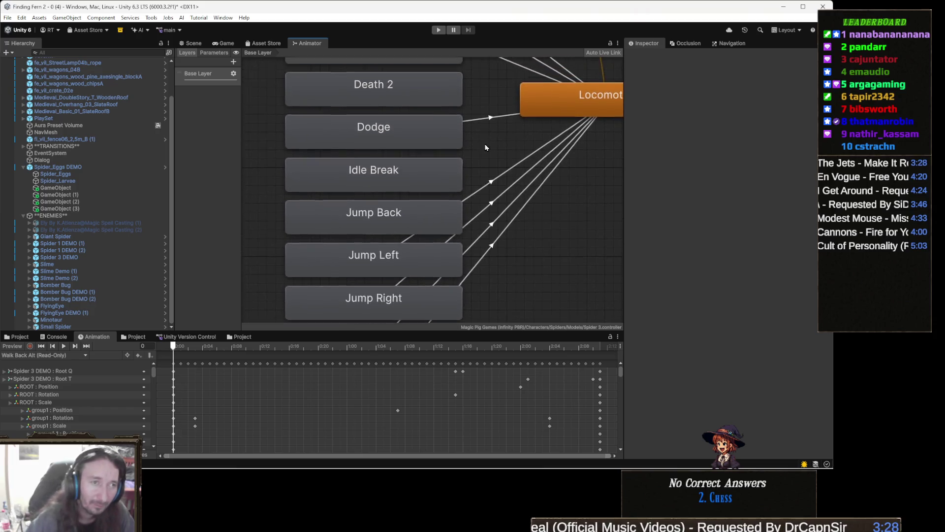
pyautogui.scroll(2, 492, 148)
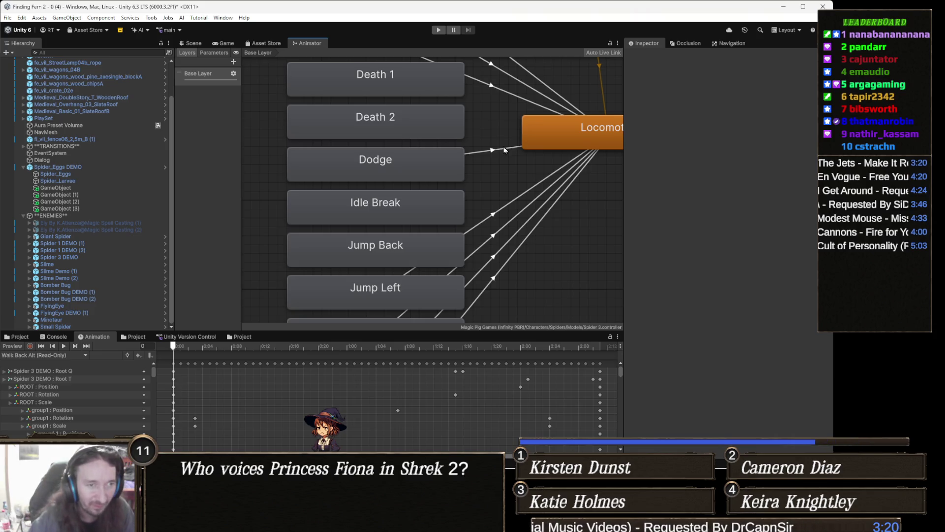
pyautogui.click(494, 133)
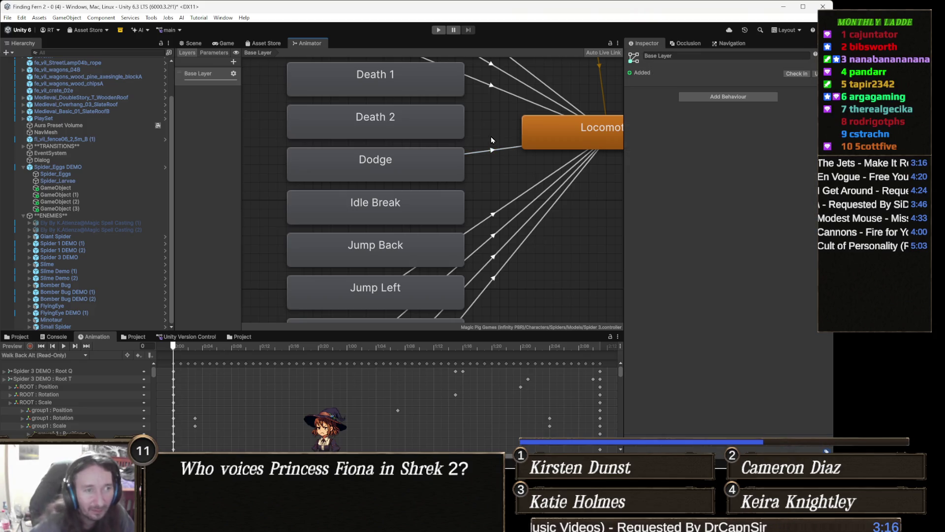
pyautogui.moveTo(492, 172); pyautogui.dragTo(494, 187)
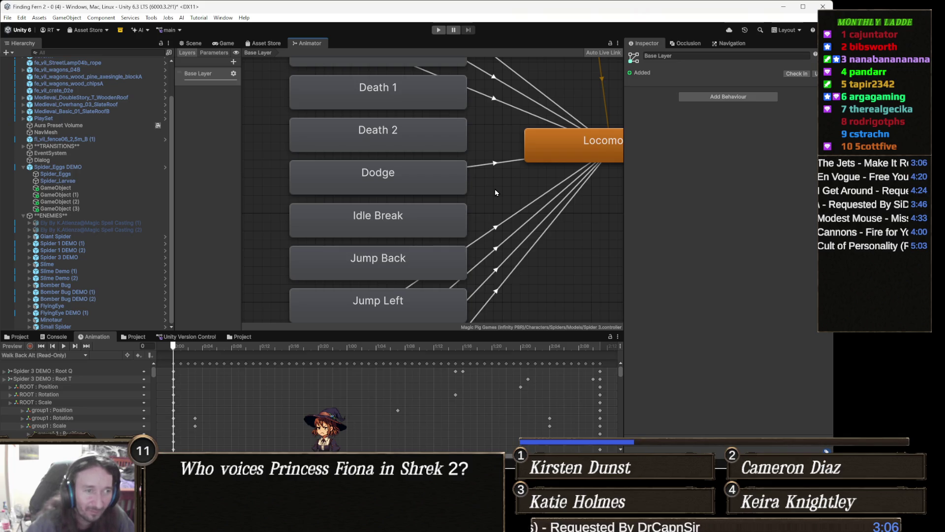
pyautogui.moveTo(437, 210)
pyautogui.mouseDown()
pyautogui.moveTo(472, 225)
pyautogui.moveTo(394, 248)
pyautogui.mouseUp()
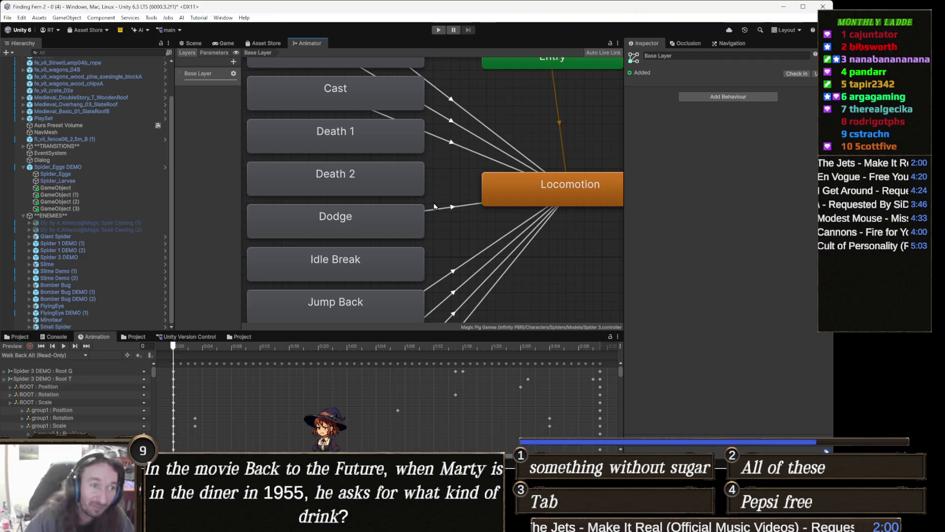
pyautogui.moveTo(437, 225); pyautogui.dragTo(521, 248)
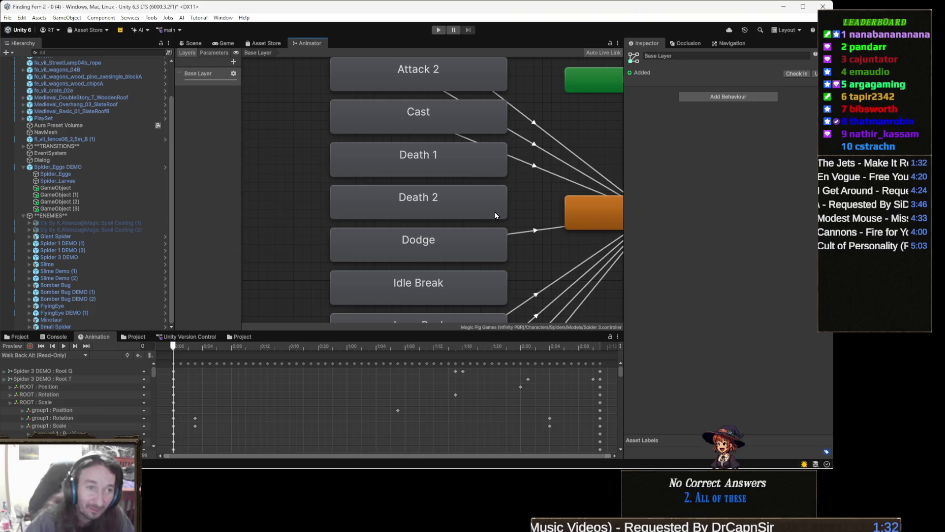
pyautogui.moveTo(440, 214)
pyautogui.mouseDown()
pyautogui.moveTo(417, 238)
pyautogui.moveTo(399, 221)
pyautogui.moveTo(426, 126)
pyautogui.moveTo(440, 153)
pyautogui.mouseUp()
pyautogui.moveTo(444, 214)
pyautogui.mouseDown()
pyautogui.moveTo(445, 185)
pyautogui.moveTo(447, 197)
pyautogui.mouseUp()
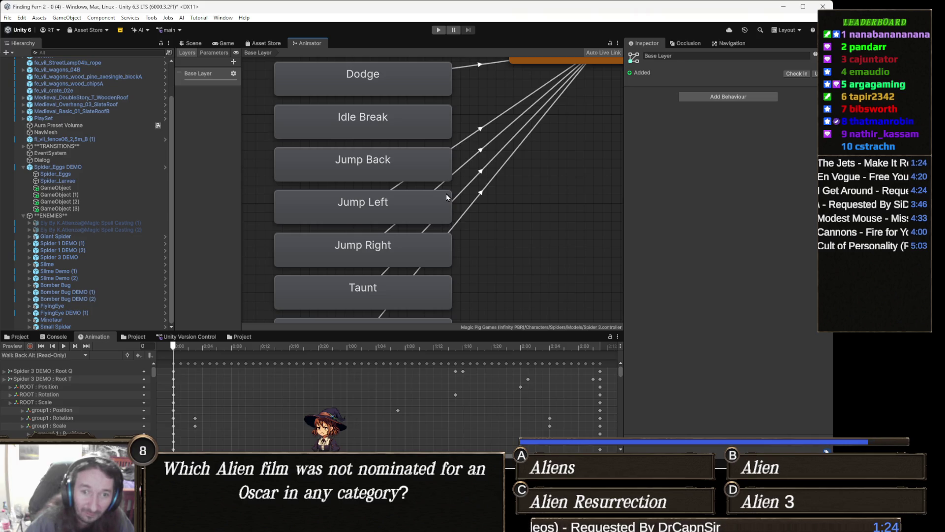
pyautogui.moveTo(495, 235); pyautogui.dragTo(492, 203)
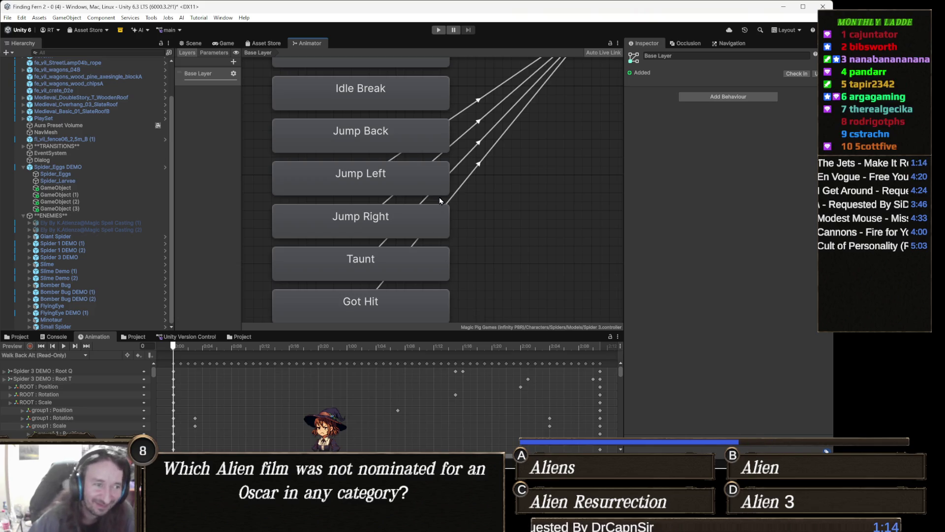
pyautogui.scroll(2, 361, 268)
pyautogui.scroll(7, 361, 268)
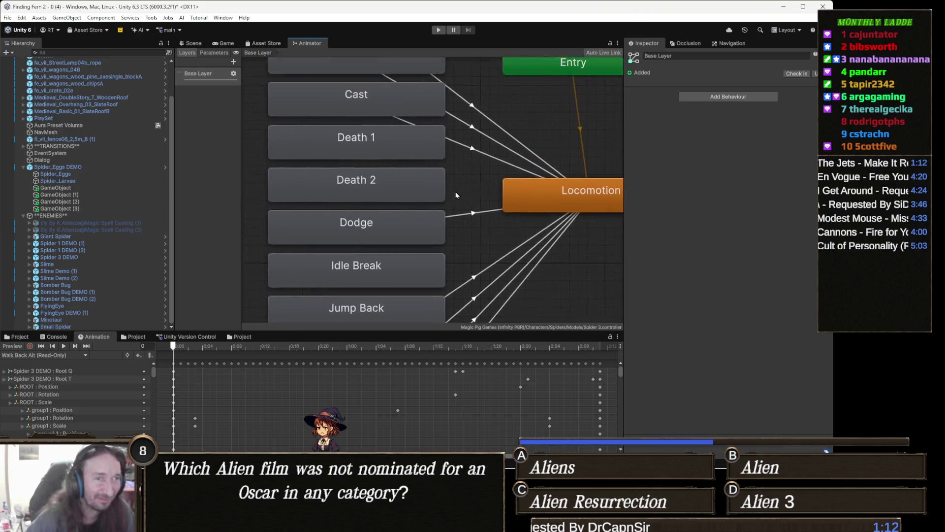
pyautogui.scroll(1, 415, 175)
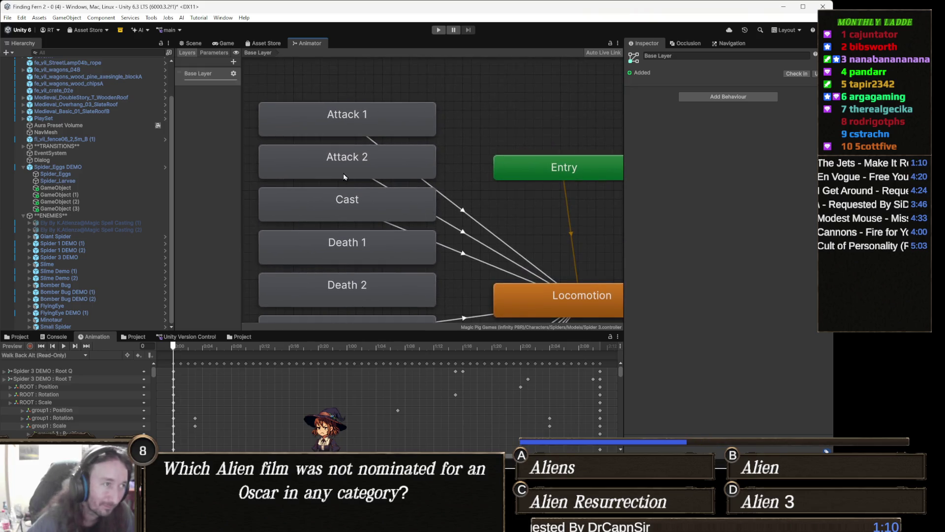
pyautogui.click(214, 53)
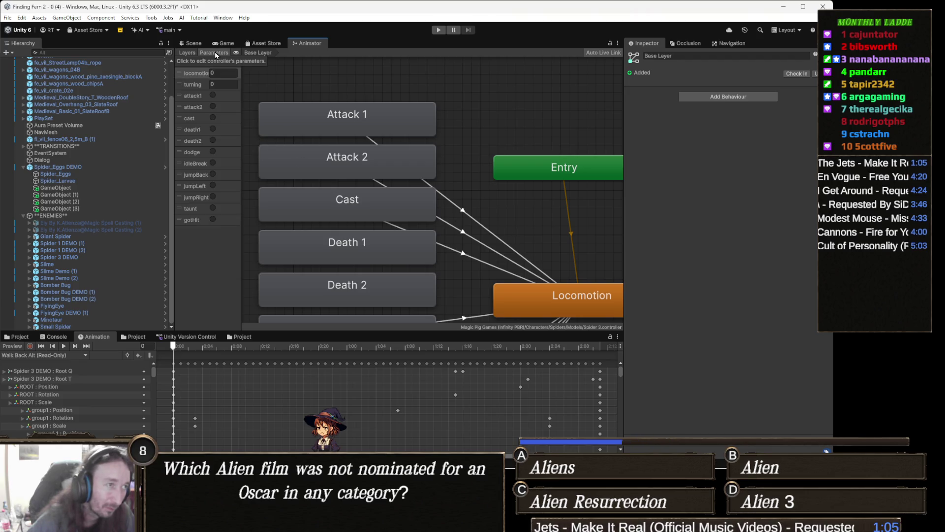
# Delete parameters attack1, attack2, cast, death, dodge, idleBreak, jumpBack, jumpLeft, jumpRight and taunt.
pyautogui.click(200, 98)
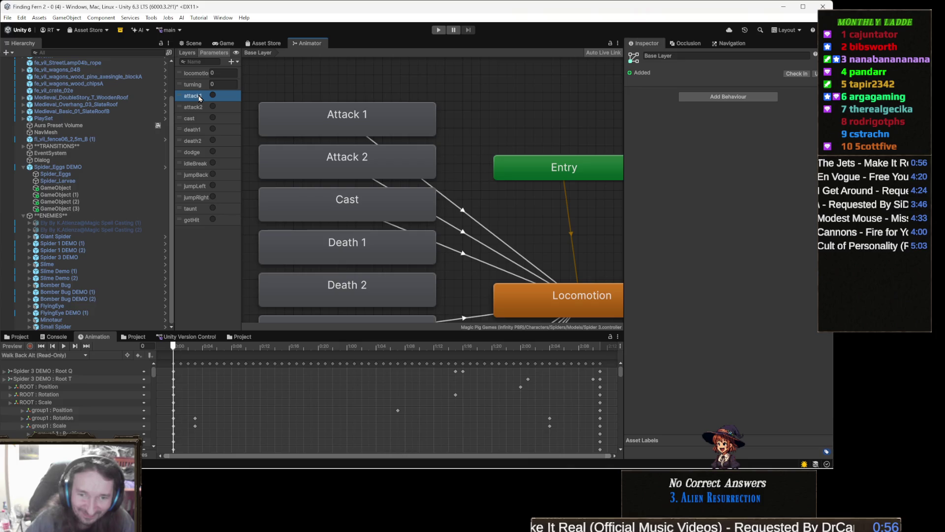
pyautogui.press('Delete')
pyautogui.press('Delete')
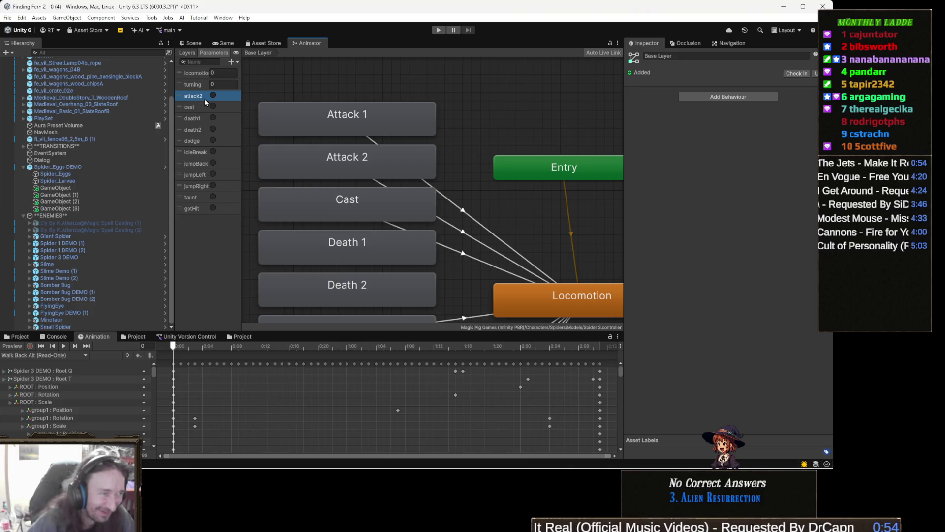
pyautogui.press('Delete')
pyautogui.press('Delete')
pyautogui.press('Delete')
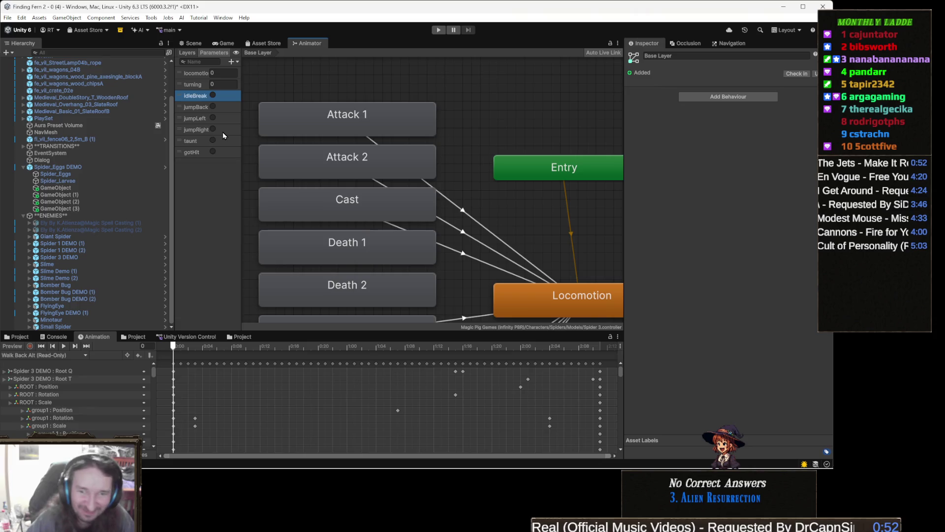
pyautogui.press('Delete')
pyautogui.press('Delete')
pyautogui.press('Delete')
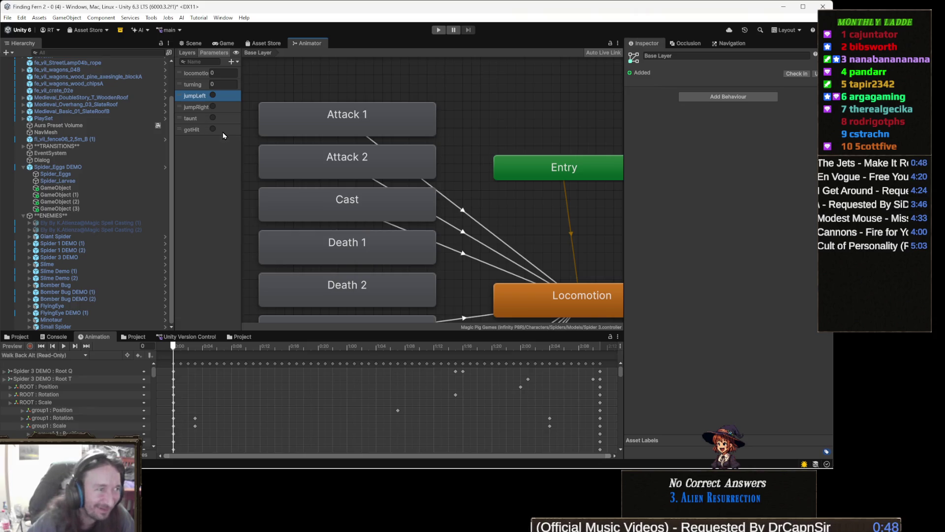
pyautogui.press('Delete')
pyautogui.press('Delete')
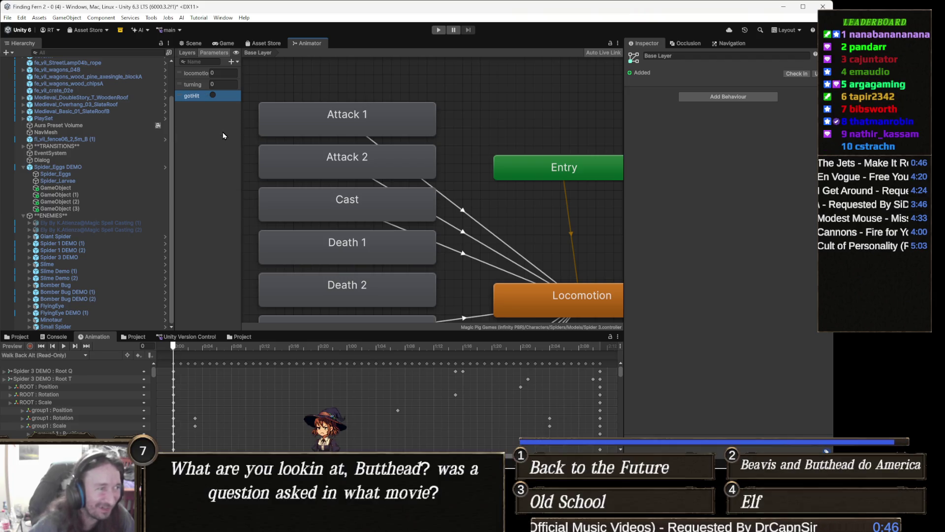
pyautogui.press('Delete')
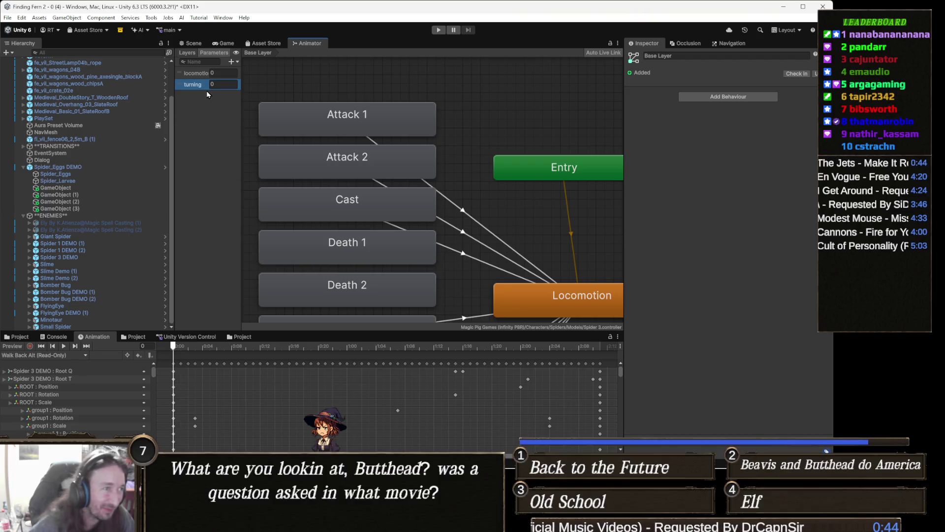
pyautogui.doubleClick(200, 72)
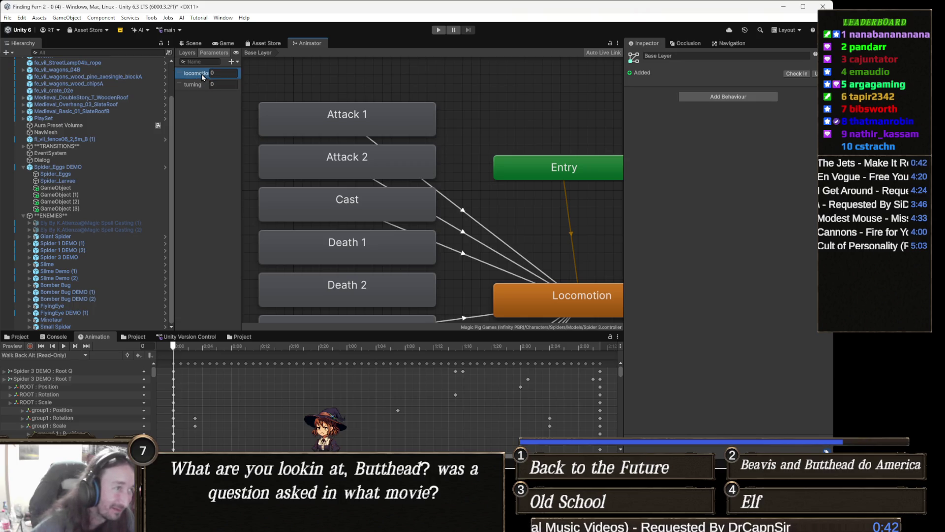
# Name the locomotion parameter 'move', then select the turning parameter.
pyautogui.write('move')
pyautogui.press('Return')
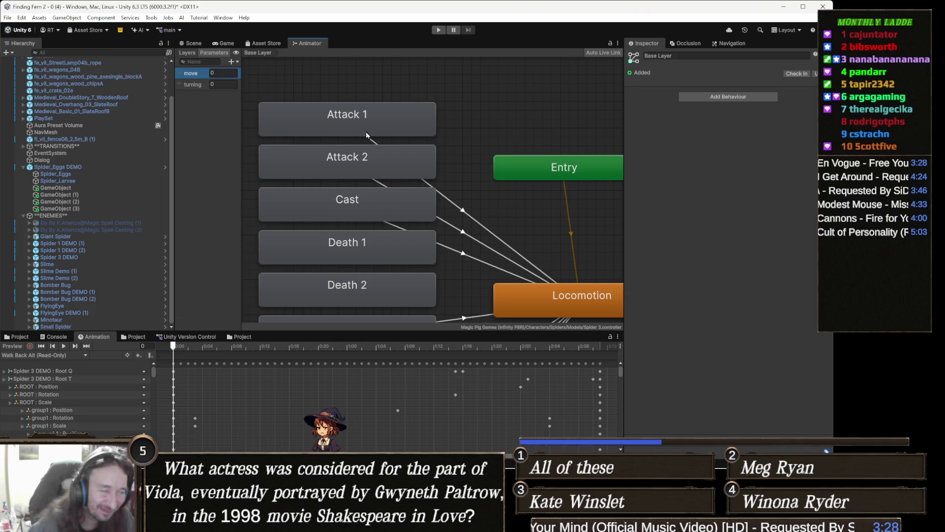
pyautogui.click(190, 86)
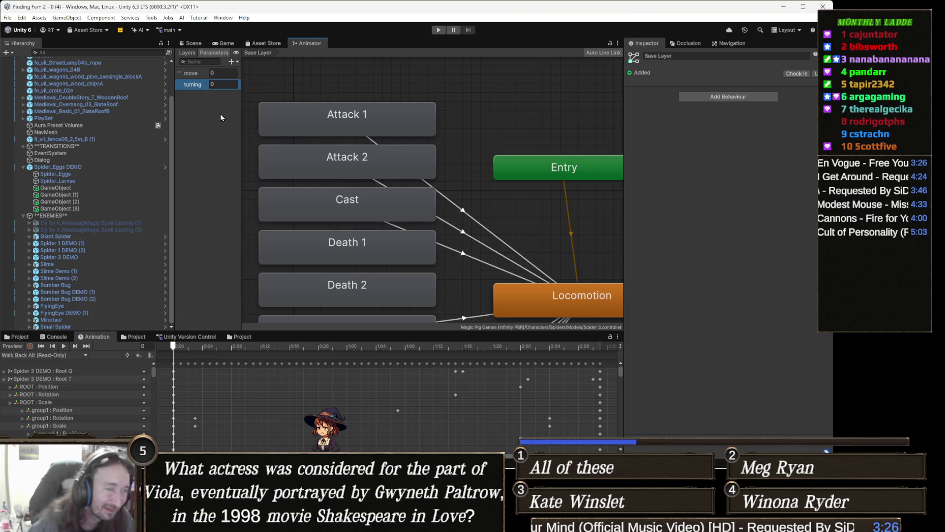
# Double-click the Locomotion state to open its move/turning blend tree and recentre it.
pyautogui.moveTo(449, 179); pyautogui.dragTo(440, 132)
pyautogui.doubleClick(569, 241)
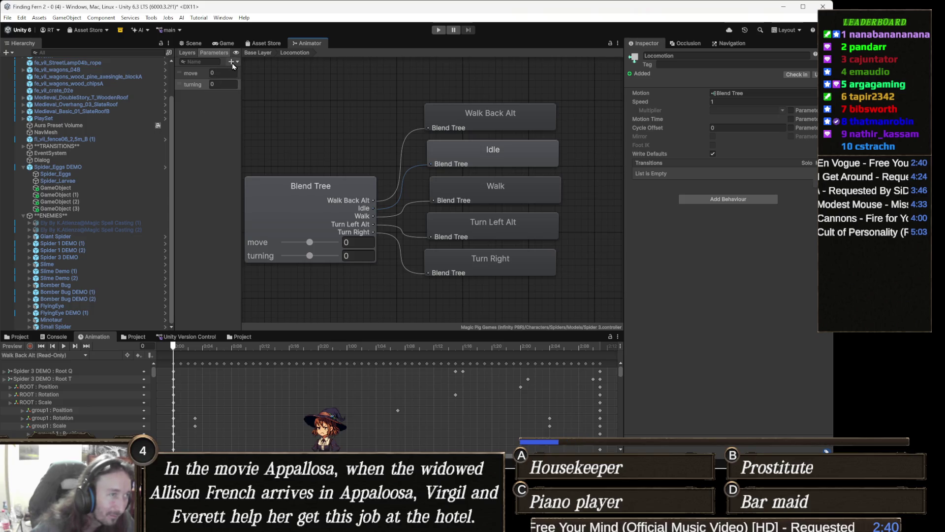
pyautogui.press('a')
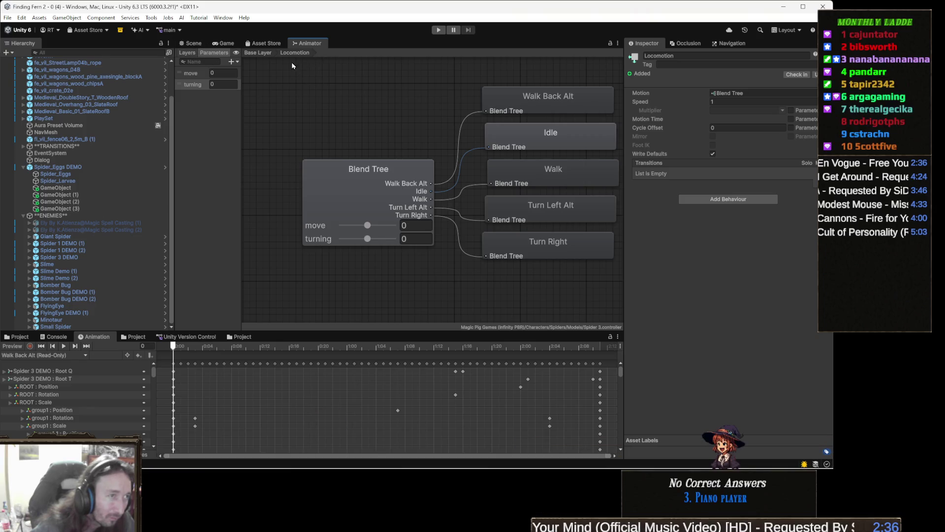
# Back on the Base Layer, drag Death 2 up beside Entry and rename it 'death'.
pyautogui.click(258, 53)
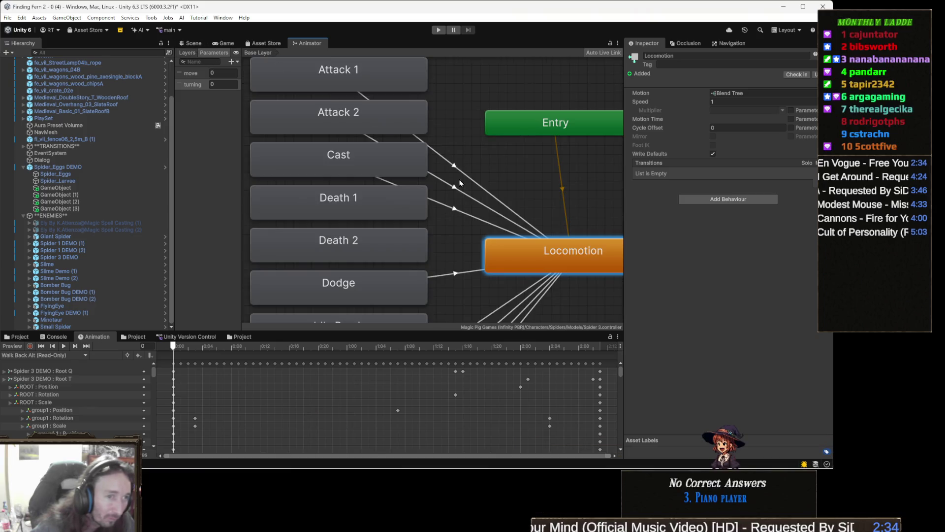
pyautogui.scroll(3, 402, 84)
pyautogui.scroll(-5, 364, 160)
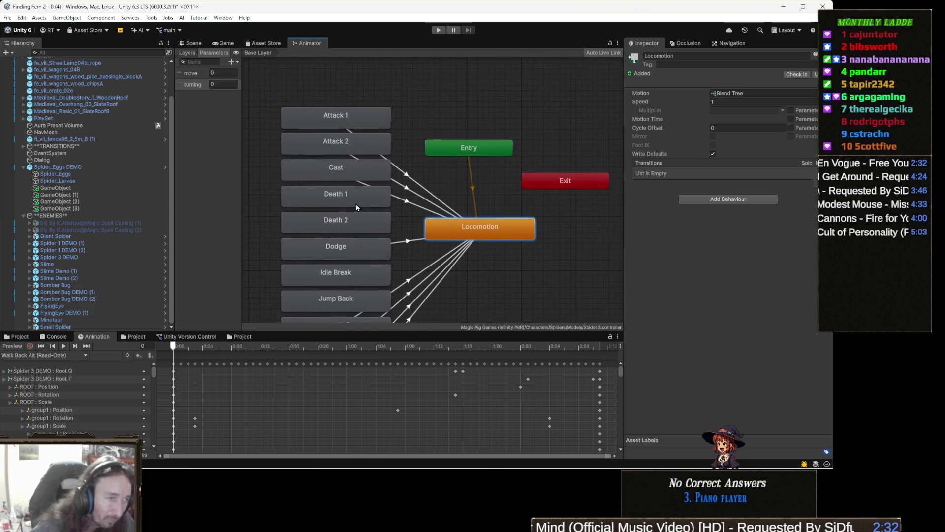
pyautogui.moveTo(355, 222); pyautogui.dragTo(535, 98)
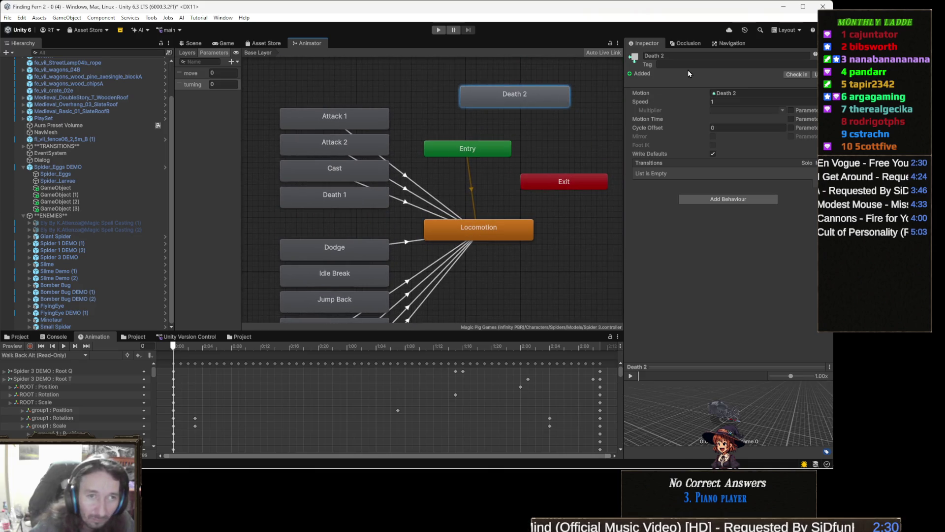
pyautogui.click(679, 55)
pyautogui.write('dea')
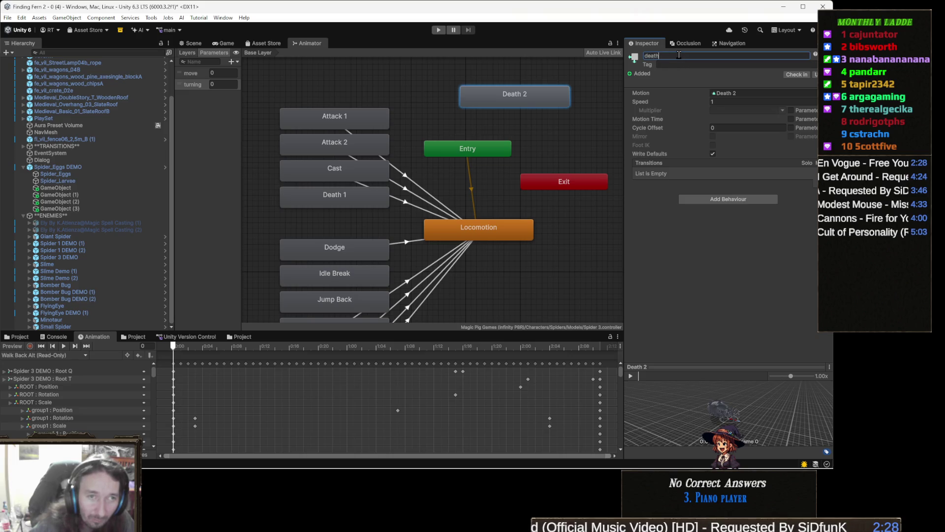
pyautogui.press('Return')
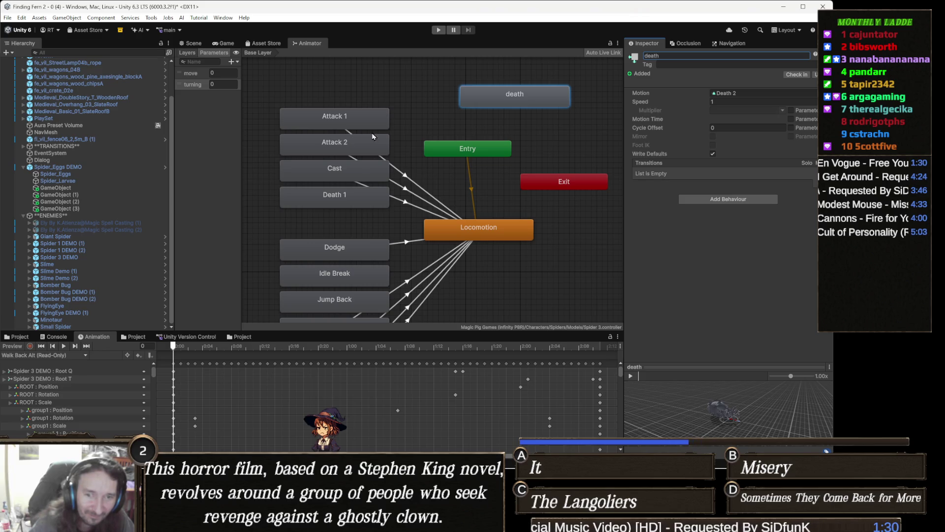
pyautogui.moveTo(319, 157); pyautogui.dragTo(351, 177)
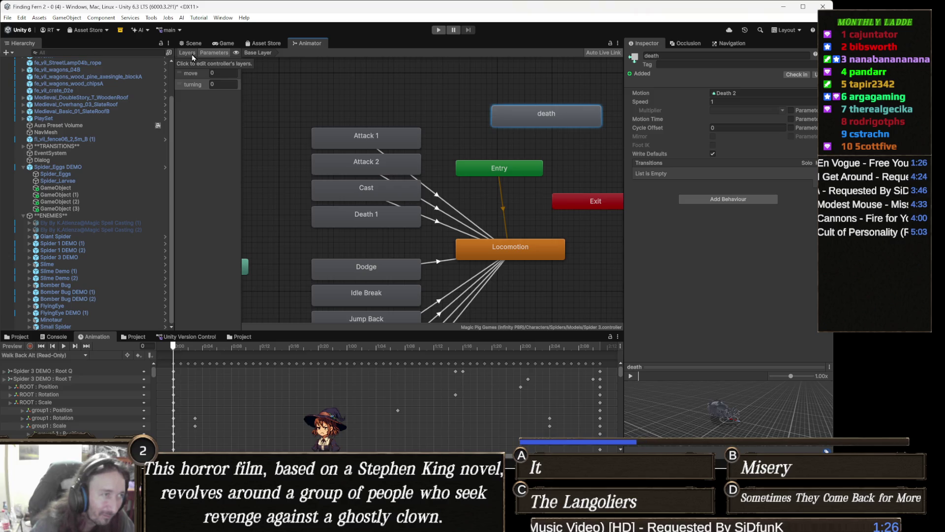
# Duplicate the spider's Attack 1 and Attack 2 clips as Attack 3 and Attack 4.
pyautogui.click(379, 143)
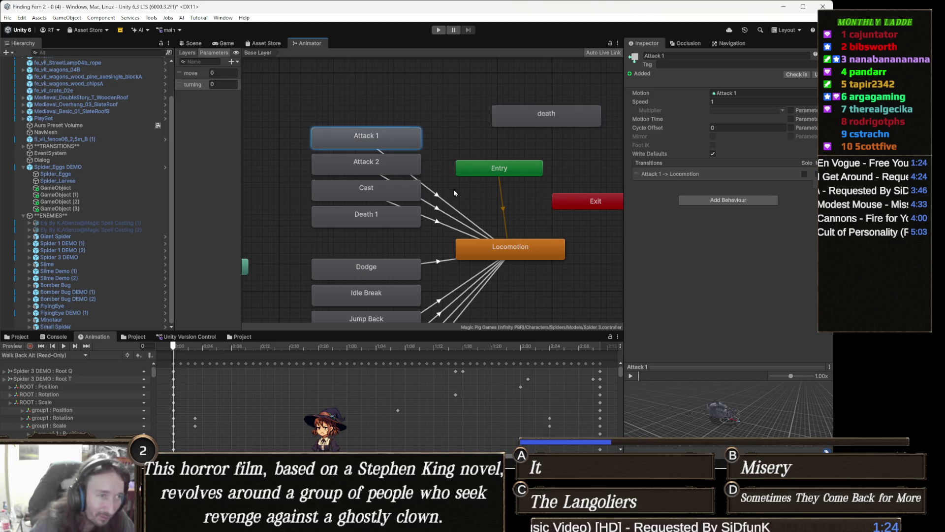
pyautogui.moveTo(456, 188); pyautogui.dragTo(452, 167)
pyautogui.click(17, 336)
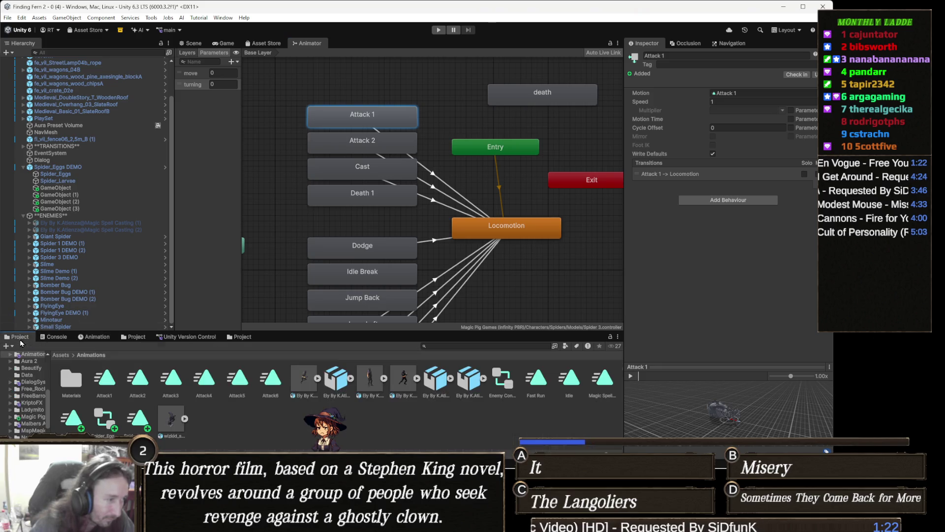
pyautogui.click(733, 94)
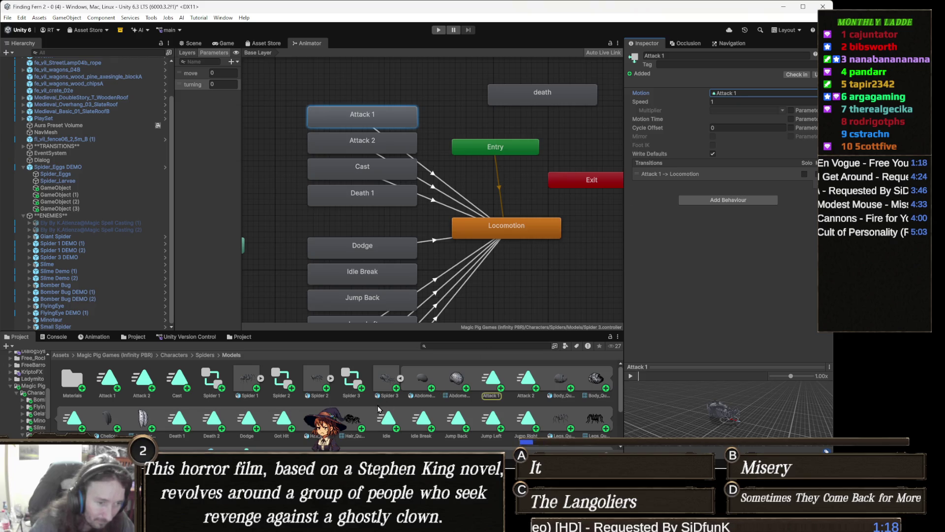
pyautogui.click(493, 378)
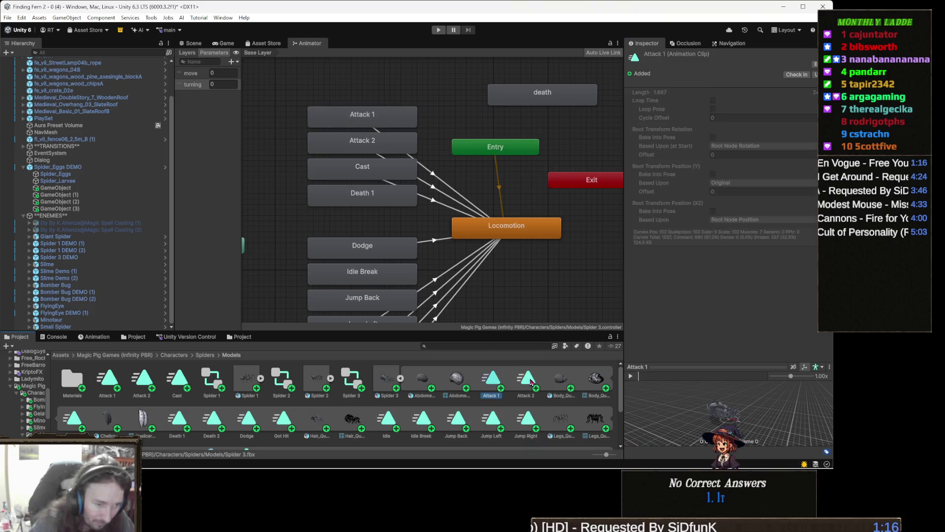
pyautogui.hotkey('ctrl', 'd')
pyautogui.click(571, 383)
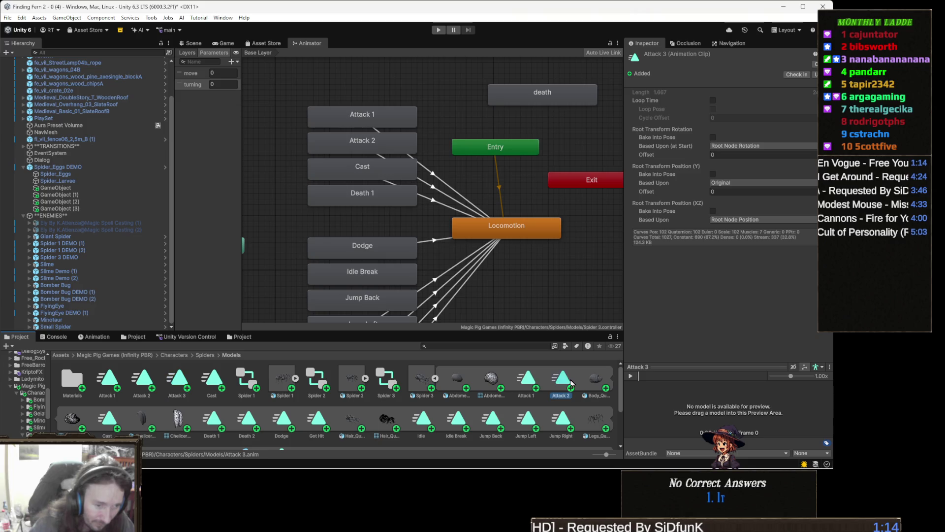
pyautogui.hotkey('ctrl', 'd')
# Find the clip the Cast state plays and duplicate it as Cast 1.
pyautogui.click(405, 174)
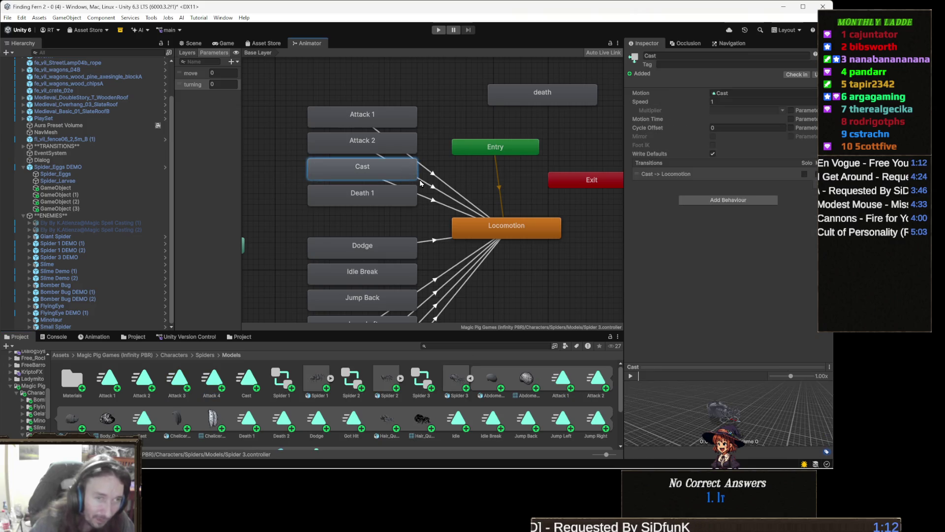
pyautogui.click(724, 94)
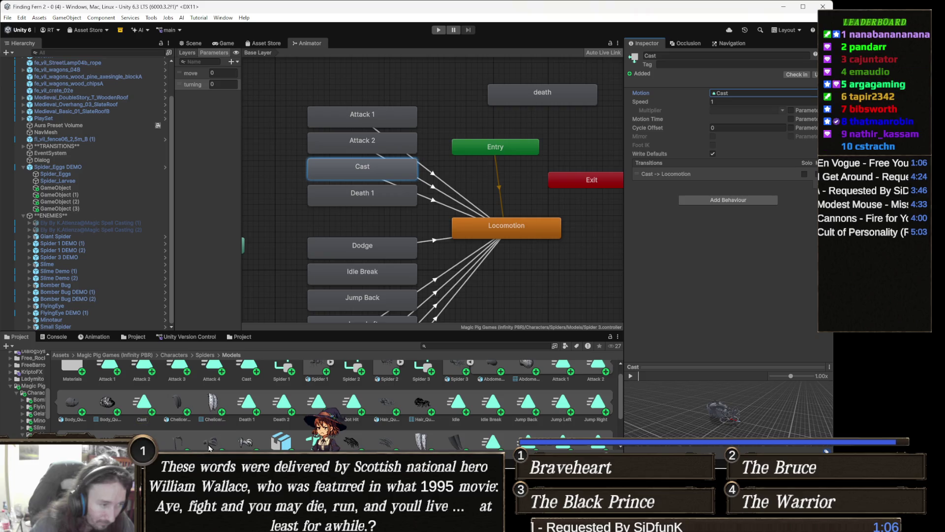
pyautogui.click(146, 402)
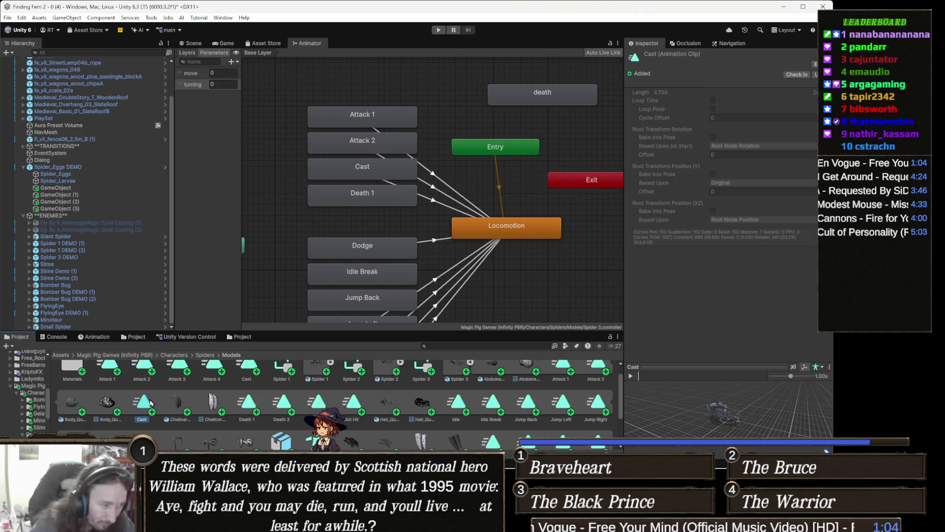
pyautogui.hotkey('ctrl', 'd')
pyautogui.scroll(-3, 408, 256)
pyautogui.scroll(2, 409, 257)
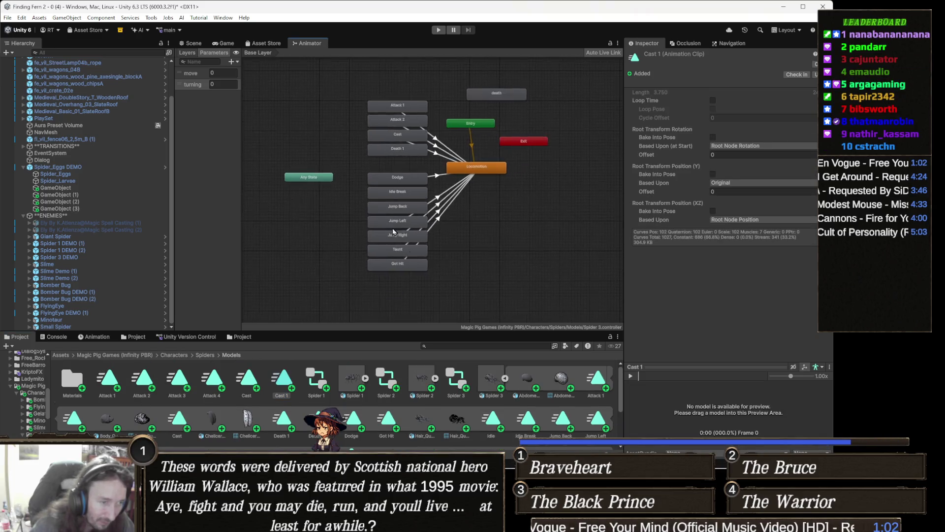
# Select the Taunt state's clip to view its import settings (length 5.833).
pyautogui.click(416, 246)
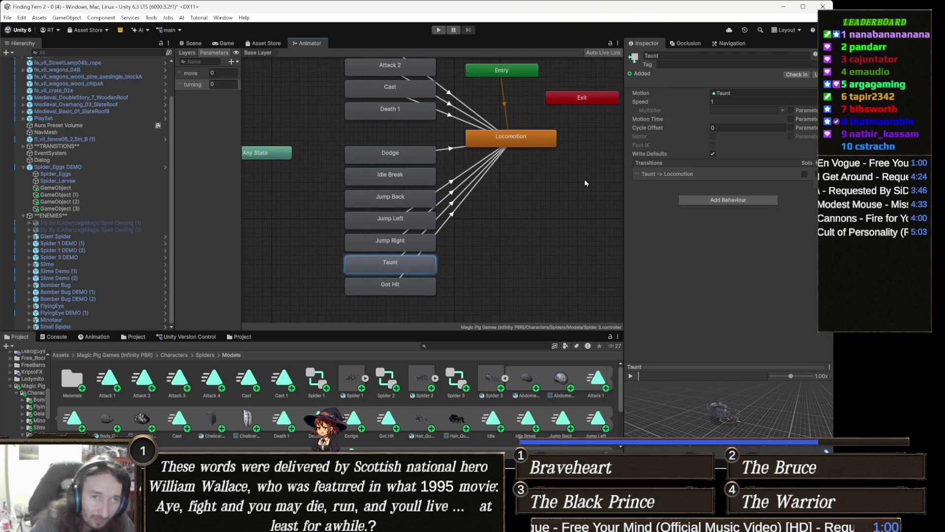
pyautogui.click(727, 94)
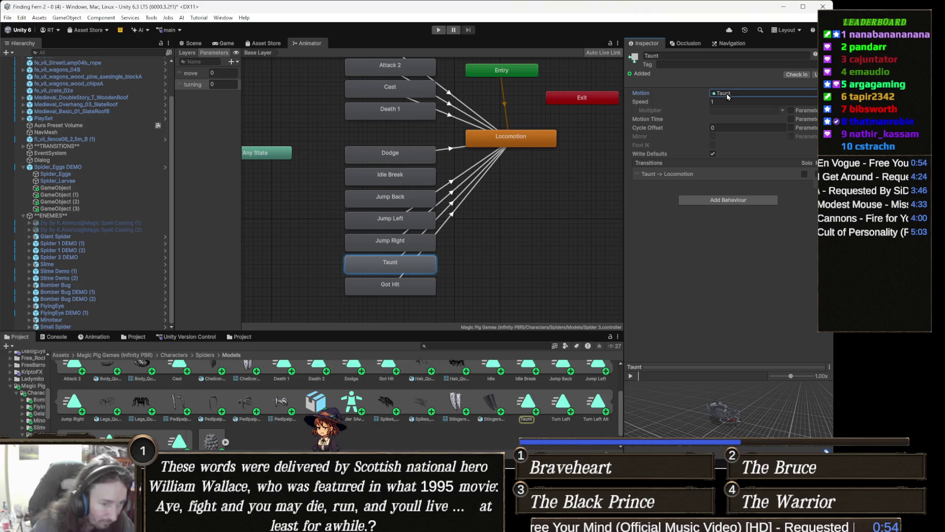
pyautogui.click(526, 401)
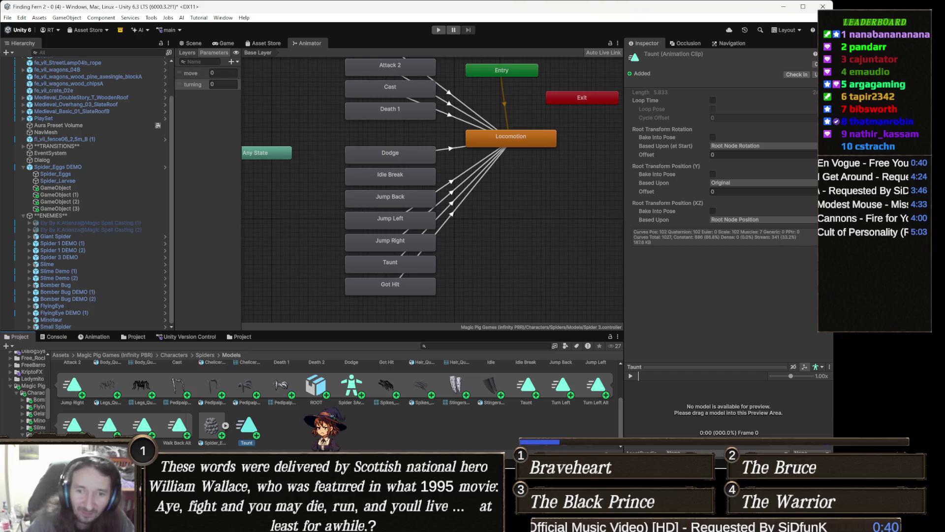
pyautogui.hotkey('alt', 'Tab')
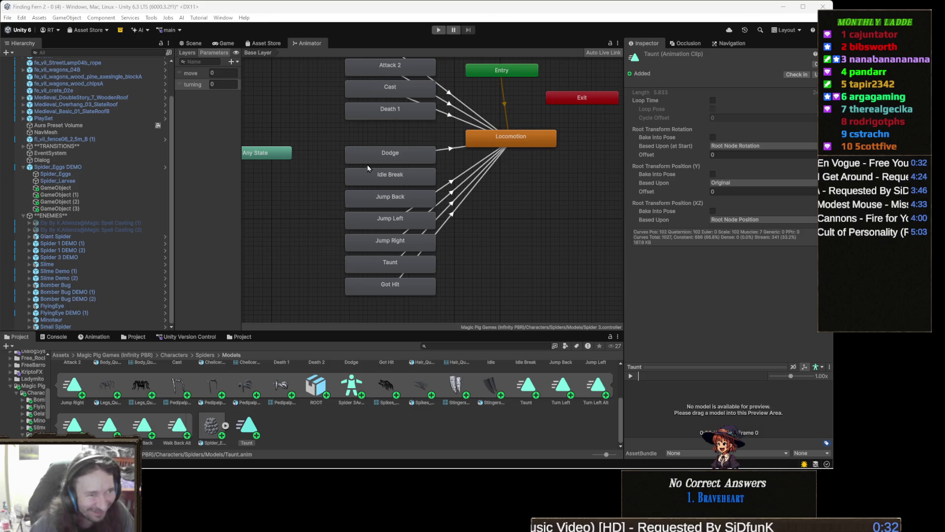
pyautogui.moveTo(374, 153); pyautogui.dragTo(364, 205)
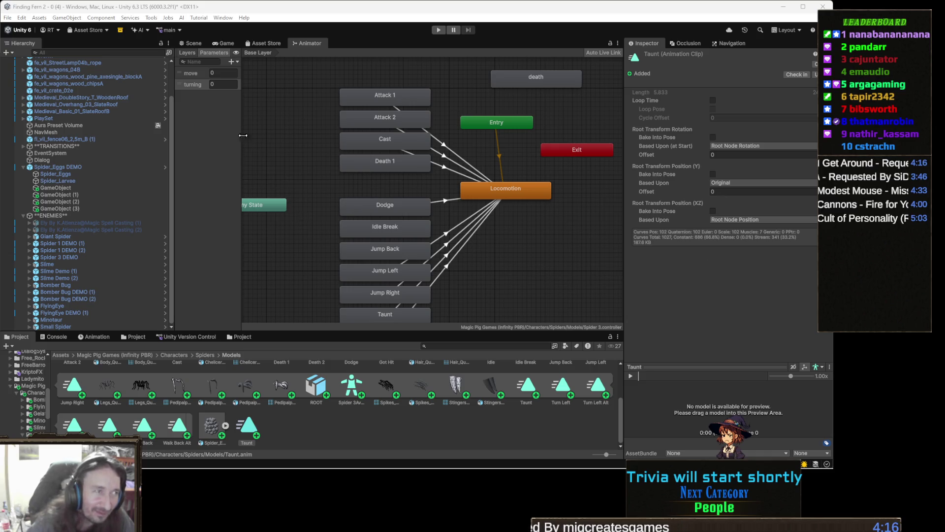
# Make the Attack 1 state play the Attack 3 clip.
pyautogui.click(188, 45)
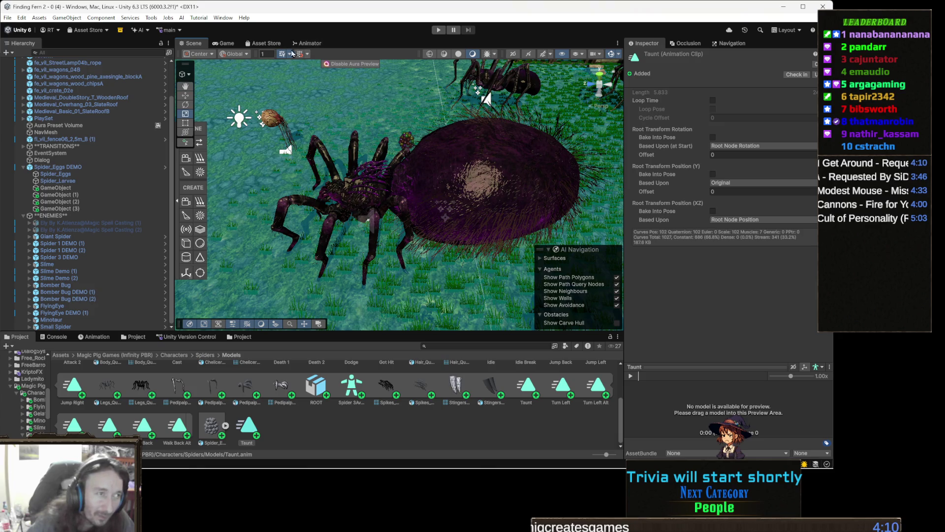
pyautogui.click(307, 43)
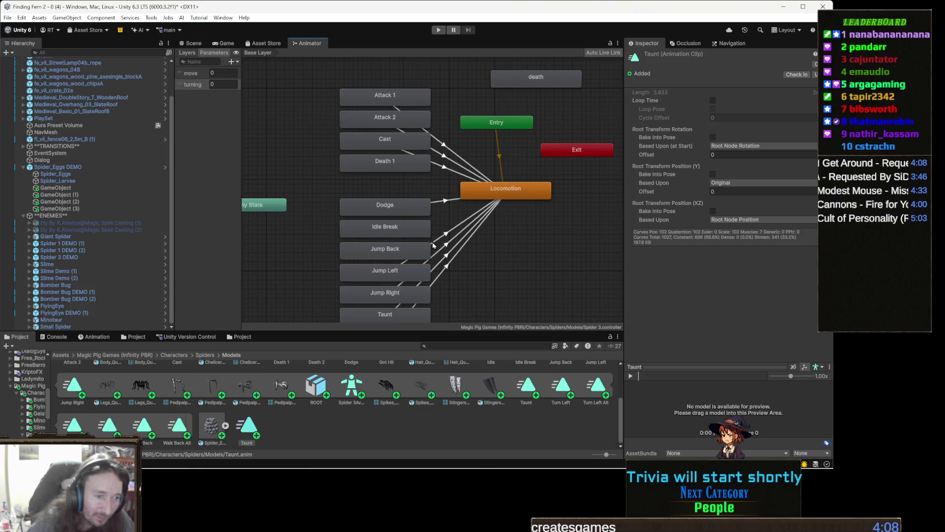
pyautogui.scroll(3, 411, 425)
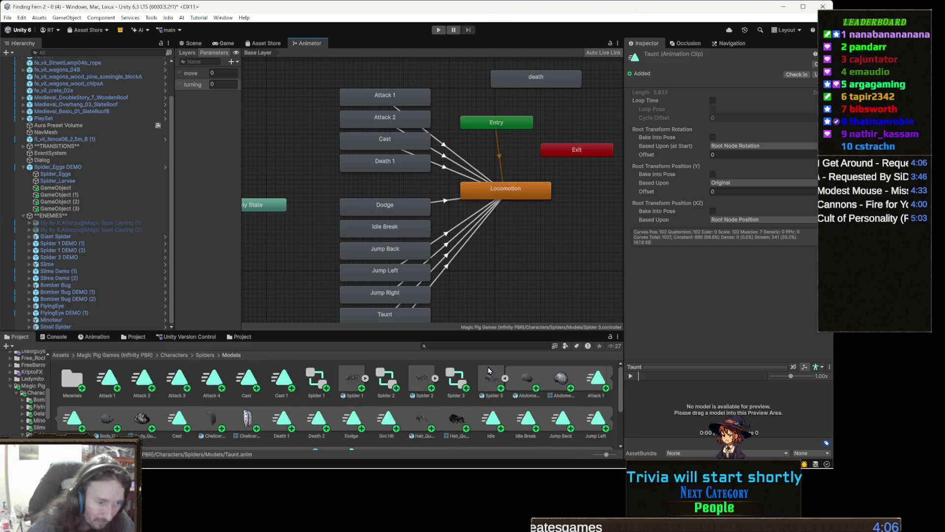
pyautogui.click(506, 379)
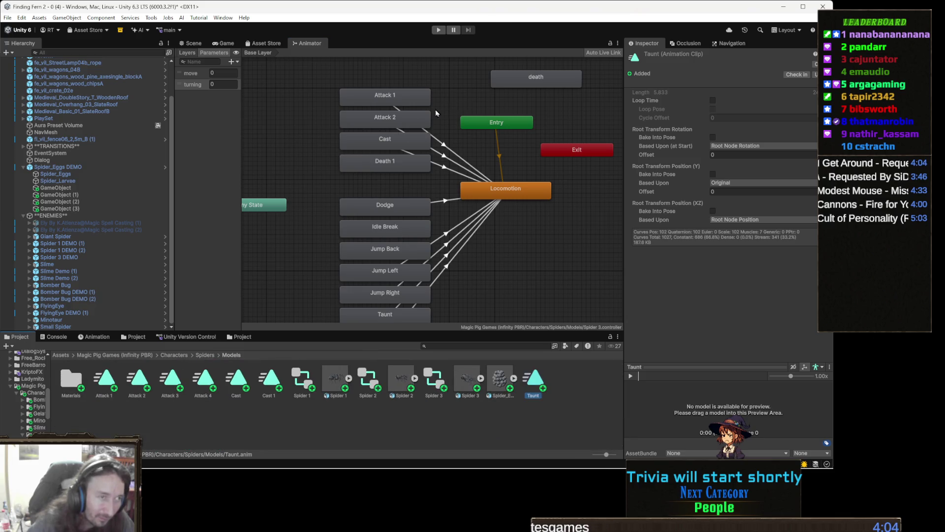
pyautogui.click(416, 101)
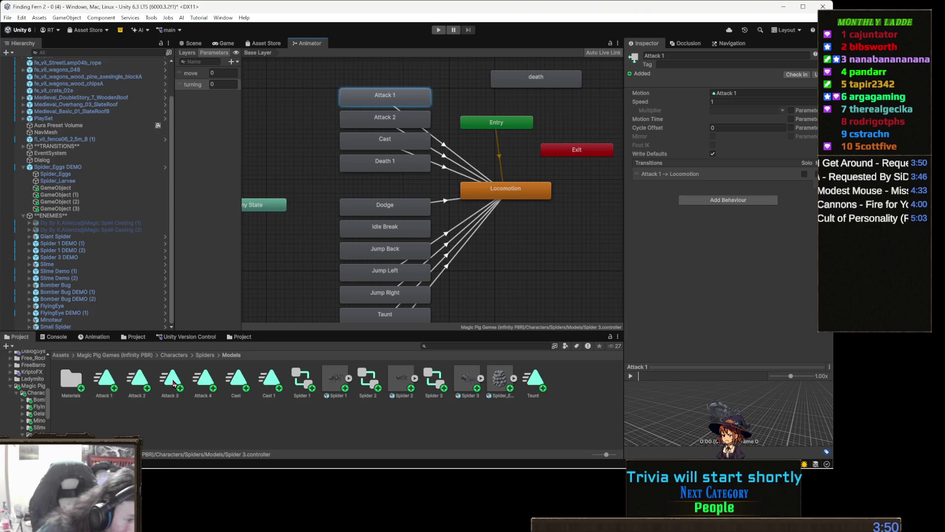
pyautogui.click(699, 137)
pyautogui.moveTo(698, 137); pyautogui.dragTo(734, 94)
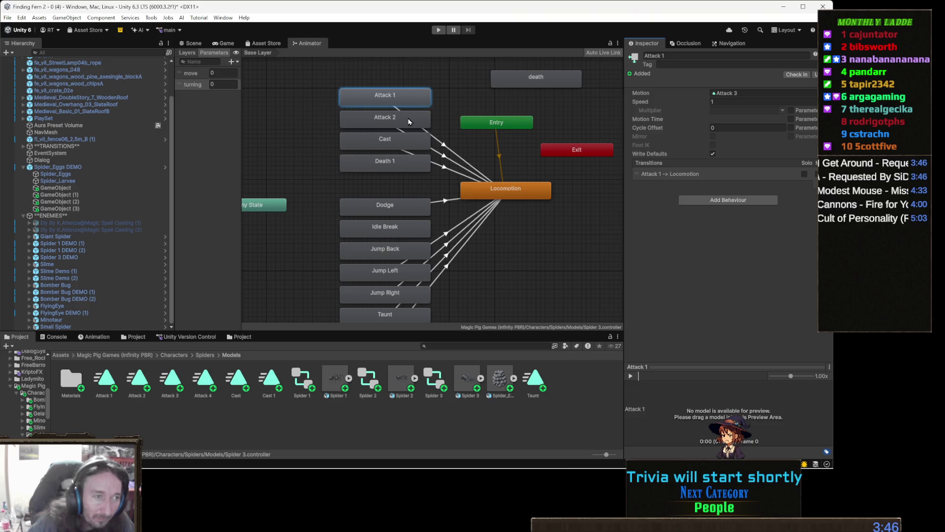
# Assign Attack 4 to the Attack 2 state and Cast 1 to the Cast state.
pyautogui.click(408, 122)
pyautogui.moveTo(204, 382)
pyautogui.mouseDown()
pyautogui.moveTo(671, 200)
pyautogui.moveTo(738, 93)
pyautogui.mouseUp()
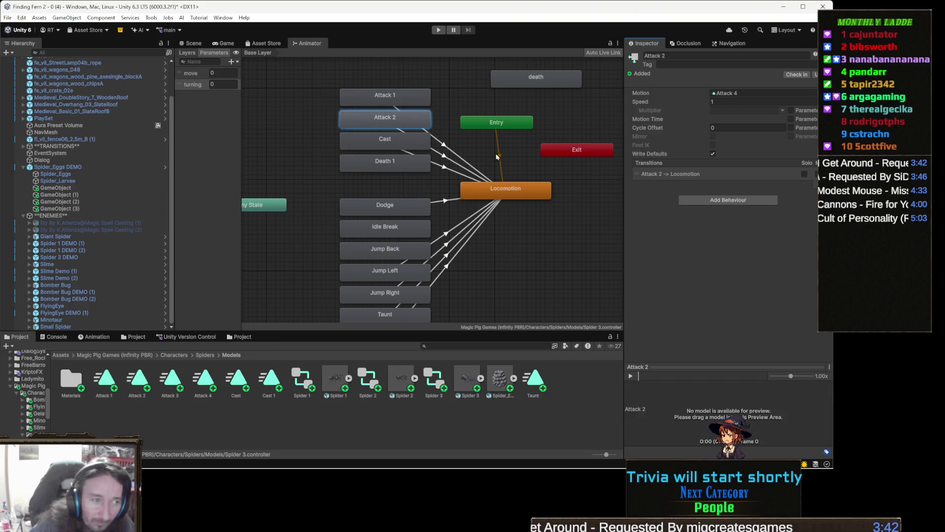
pyautogui.click(397, 139)
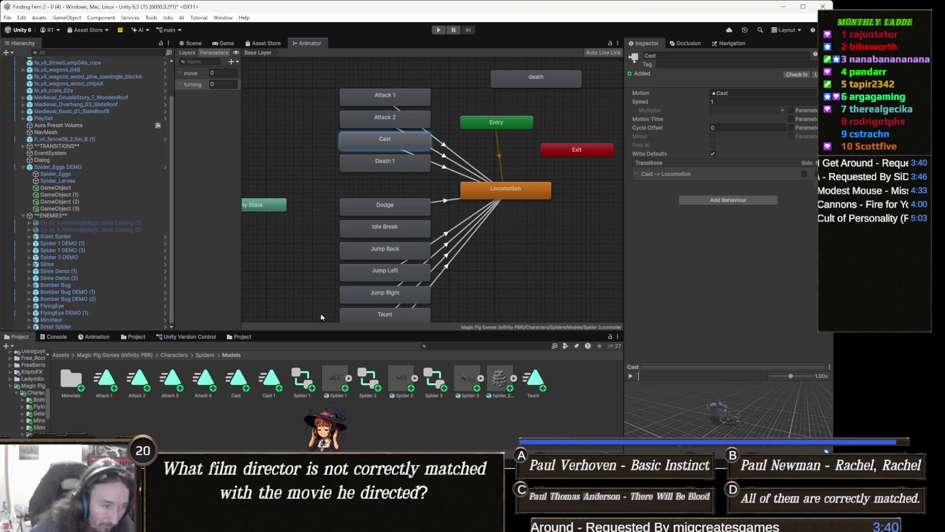
pyautogui.moveTo(665, 155)
pyautogui.mouseDown()
pyautogui.moveTo(719, 97)
pyautogui.moveTo(734, 94)
pyautogui.mouseUp()
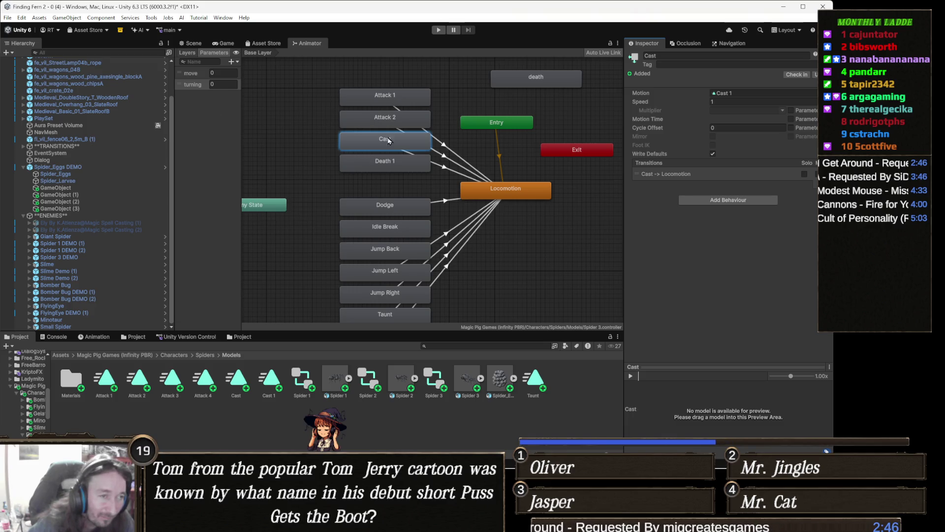
# Check that the Taunt state plays the Taunt motion, then return to the spider's Scene view.
pyautogui.scroll(-3, 405, 163)
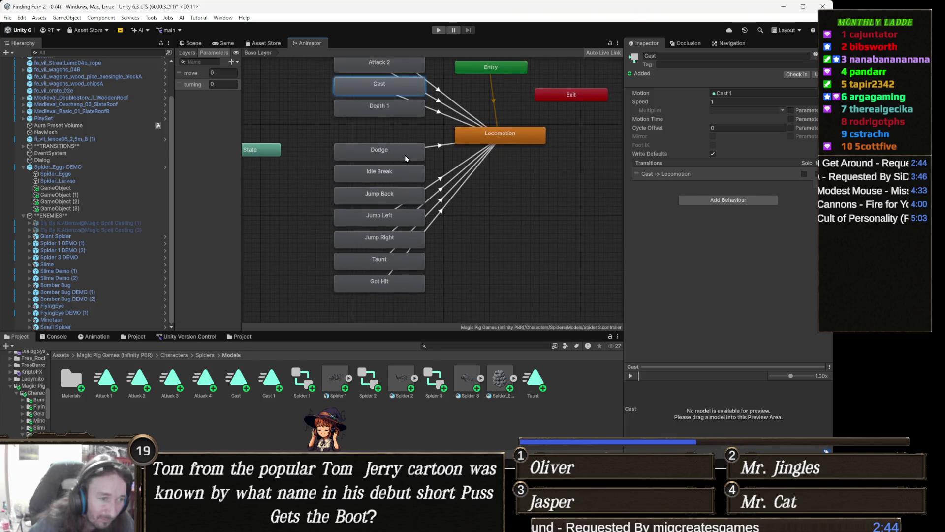
pyautogui.click(403, 267)
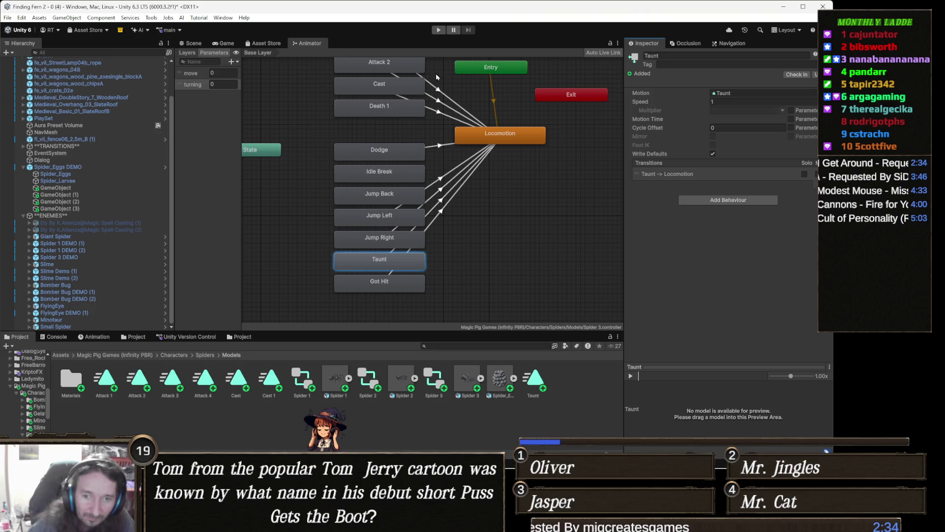
pyautogui.click(192, 43)
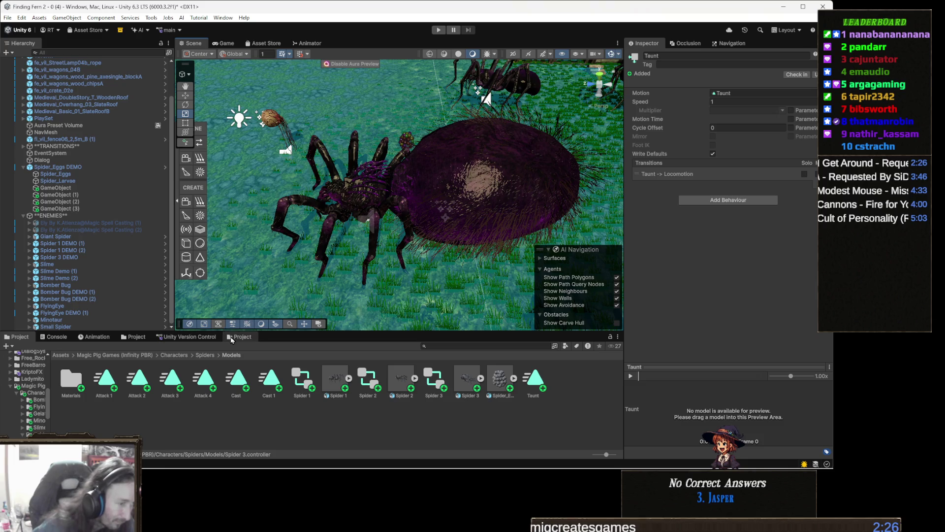
# Preview the Attack 3 clip on Spider 3 DEMO, frame it, and collapse Nav Mesh Agent.
pyautogui.click(96, 337)
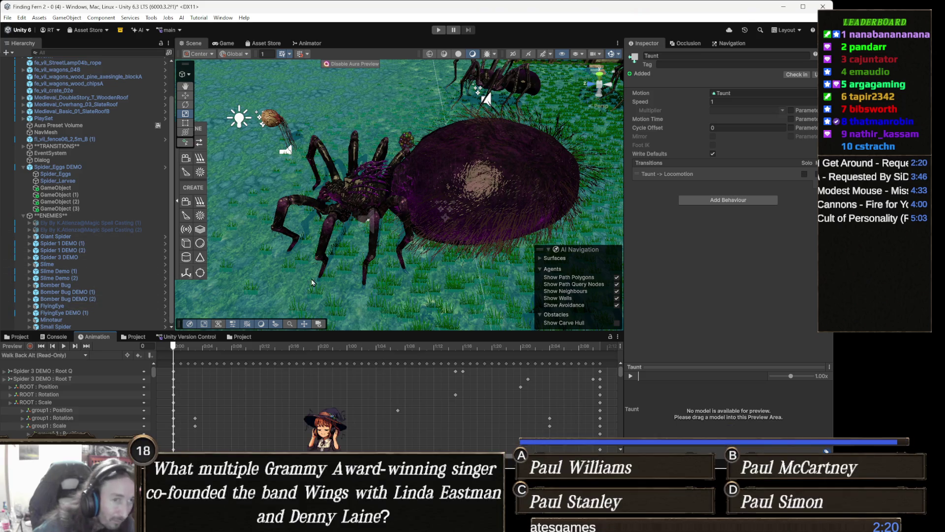
pyautogui.click(460, 183)
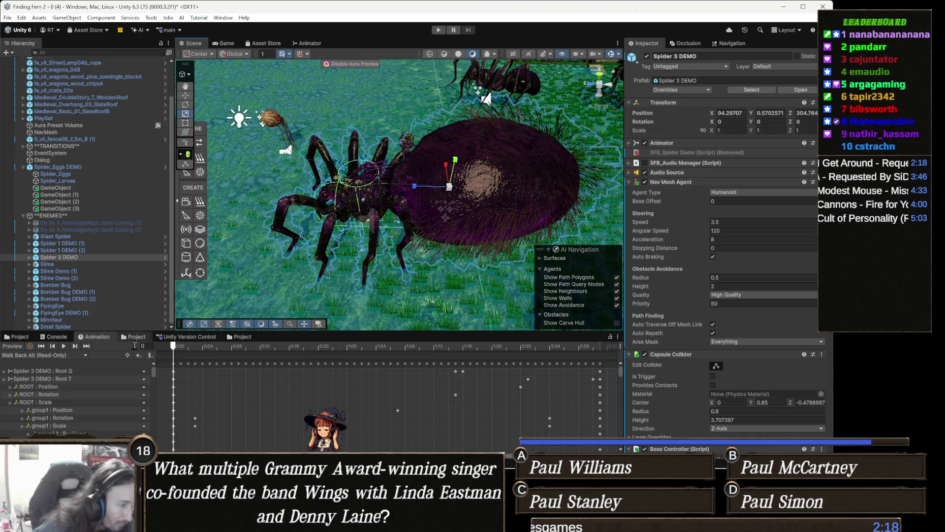
pyautogui.click(43, 355)
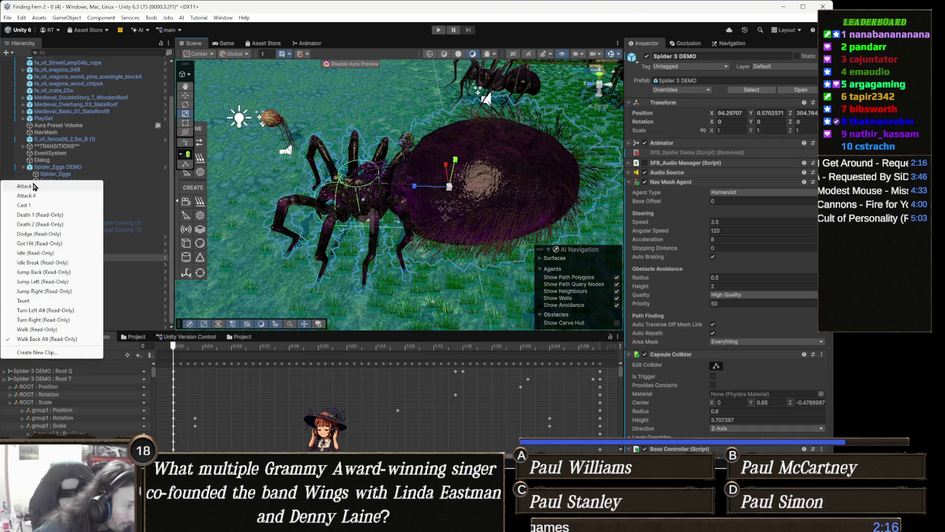
pyautogui.click(55, 190)
pyautogui.click(63, 346)
pyautogui.click(84, 257)
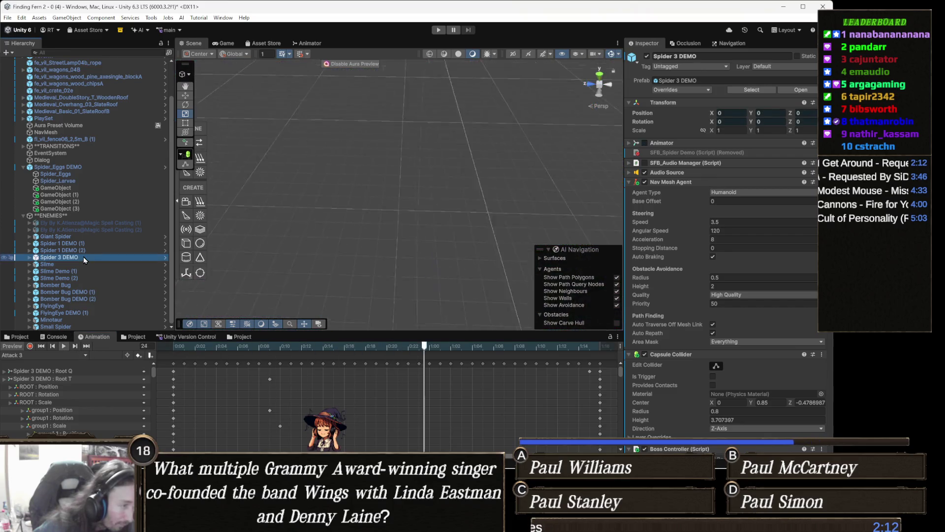
pyautogui.press('f')
pyautogui.moveTo(345, 235)
pyautogui.mouseDown()
pyautogui.moveTo(453, 236)
pyautogui.moveTo(533, 269)
pyautogui.moveTo(408, 230)
pyautogui.moveTo(347, 236)
pyautogui.moveTo(323, 219)
pyautogui.mouseUp()
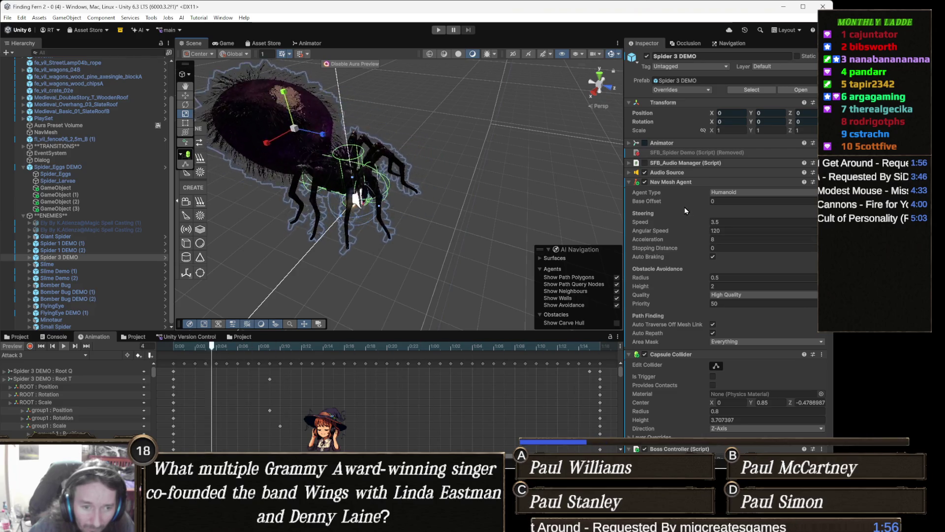
pyautogui.click(694, 182)
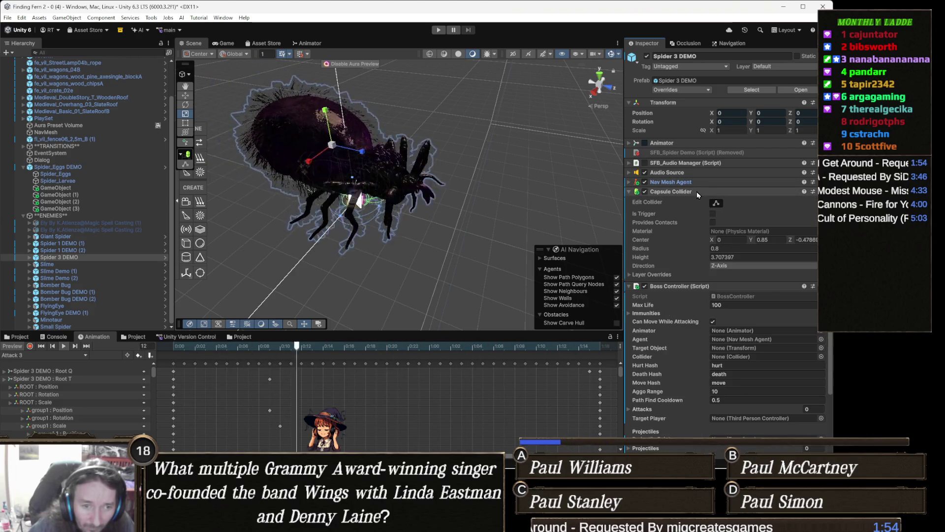
# Collapse Capsule Collider and preview the Attack 4 clip on the spider, jumping to frame 28.
pyautogui.click(696, 192)
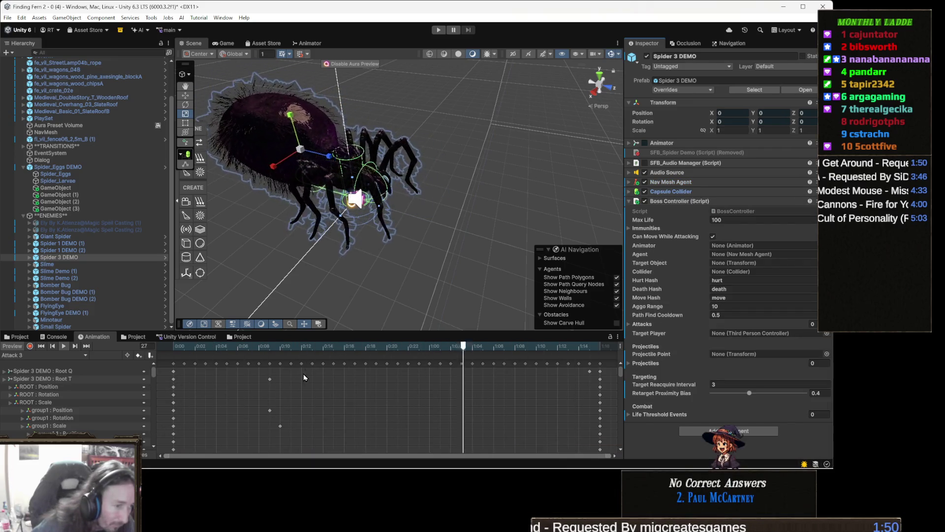
pyautogui.click(48, 353)
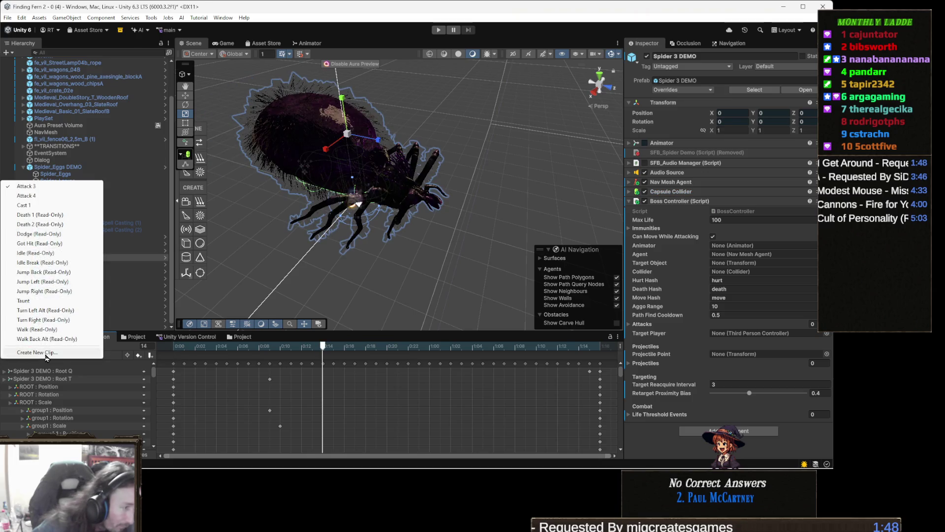
pyautogui.click(45, 196)
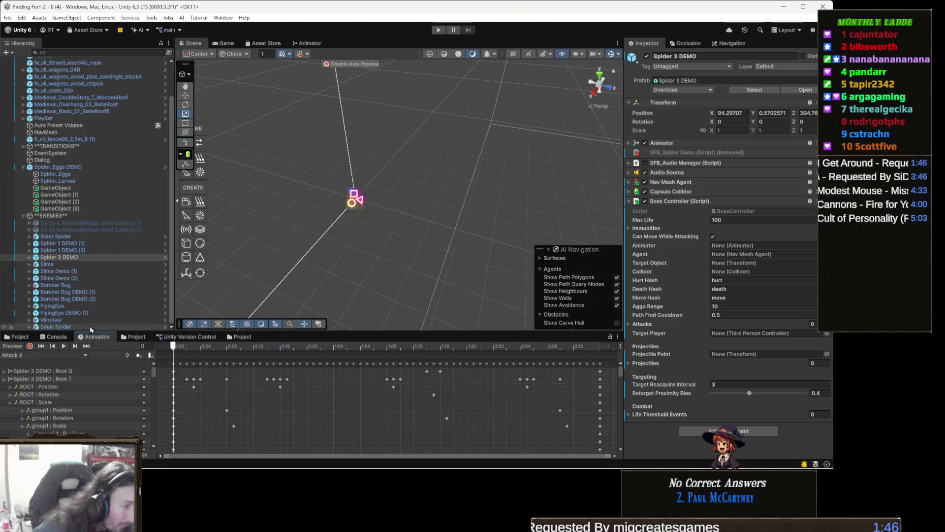
pyautogui.click(65, 347)
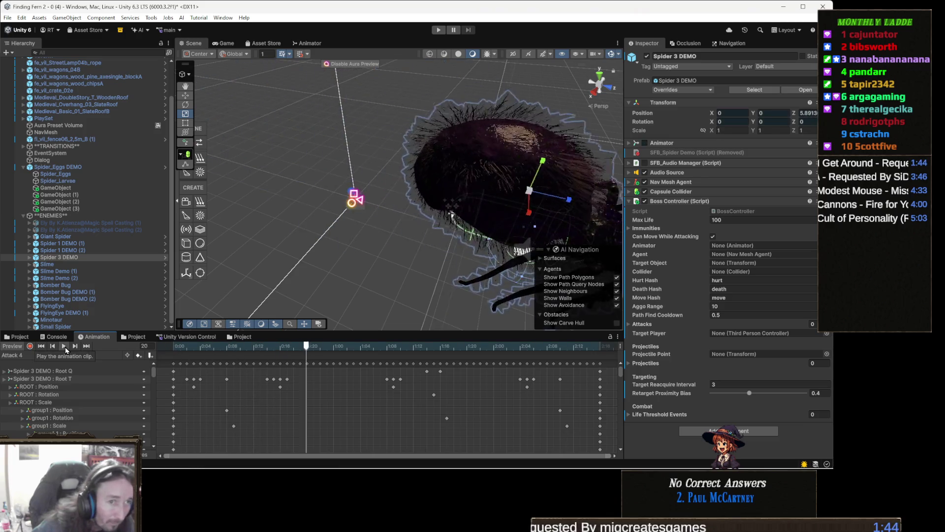
pyautogui.moveTo(214, 213)
pyautogui.mouseDown()
pyautogui.moveTo(315, 243)
pyautogui.moveTo(256, 246)
pyautogui.mouseUp()
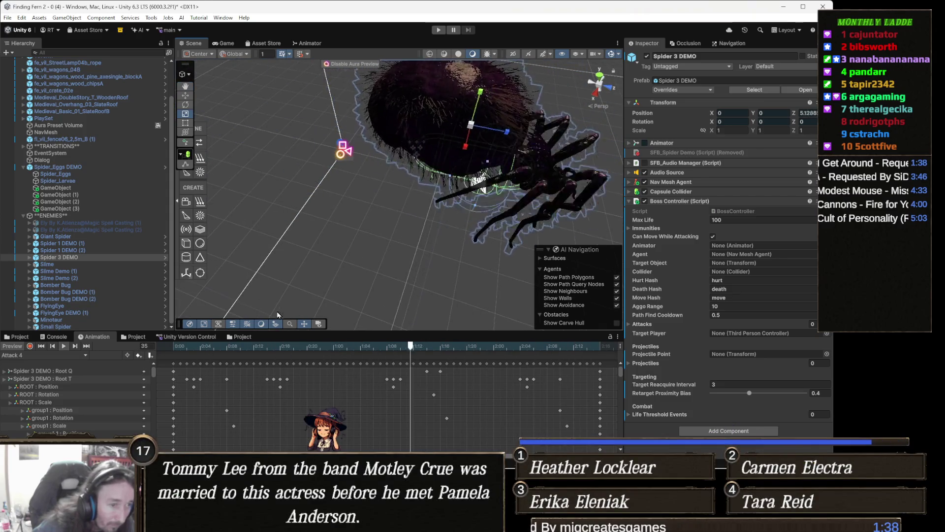
pyautogui.click(362, 349)
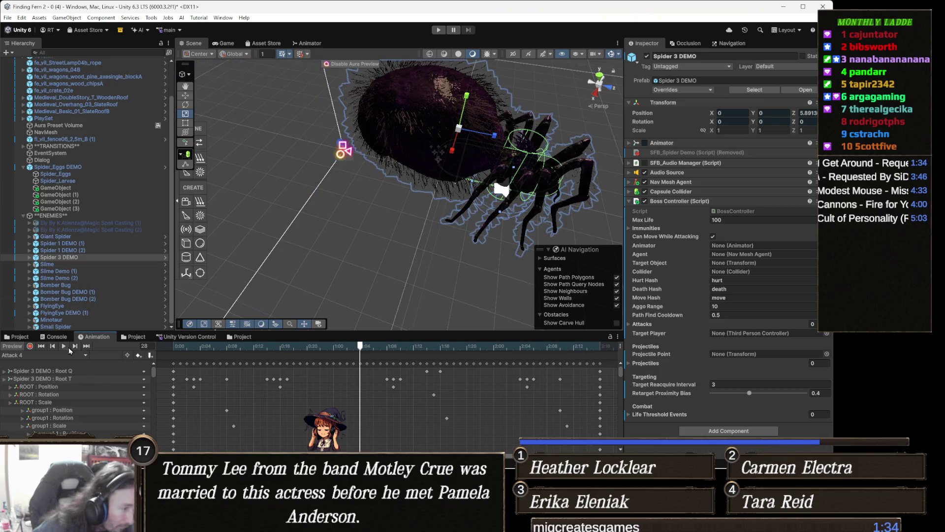
# Play and stop the Taunt clip preview, then switch back to the TeeVeedle browser.
pyautogui.click(57, 355)
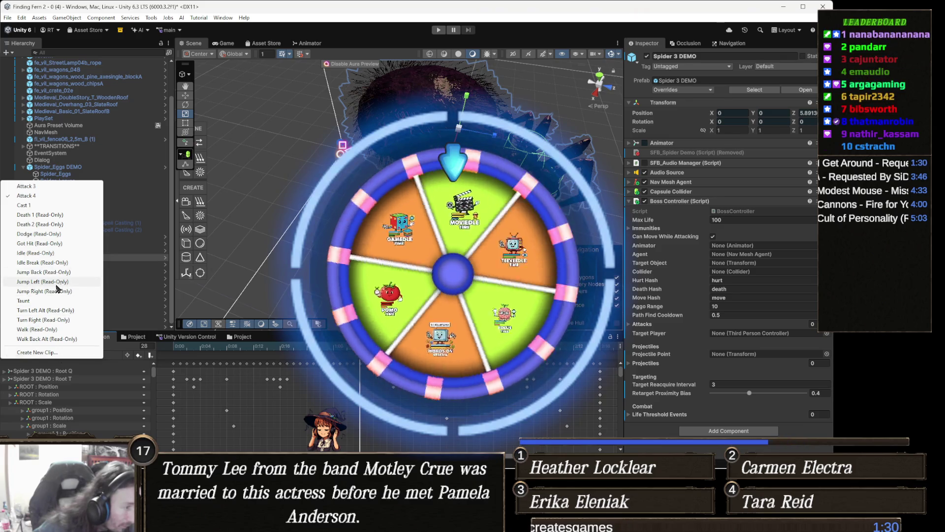
pyautogui.click(57, 301)
pyautogui.click(63, 346)
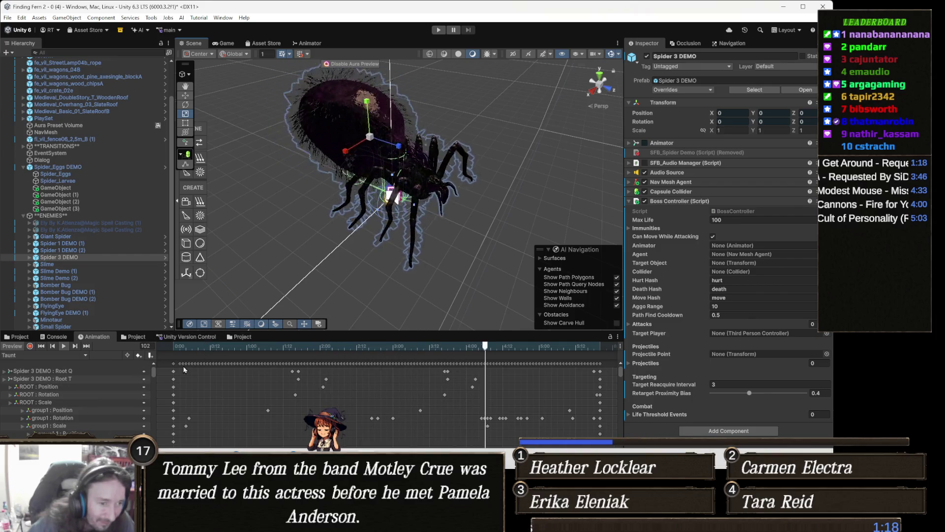
pyautogui.click(63, 346)
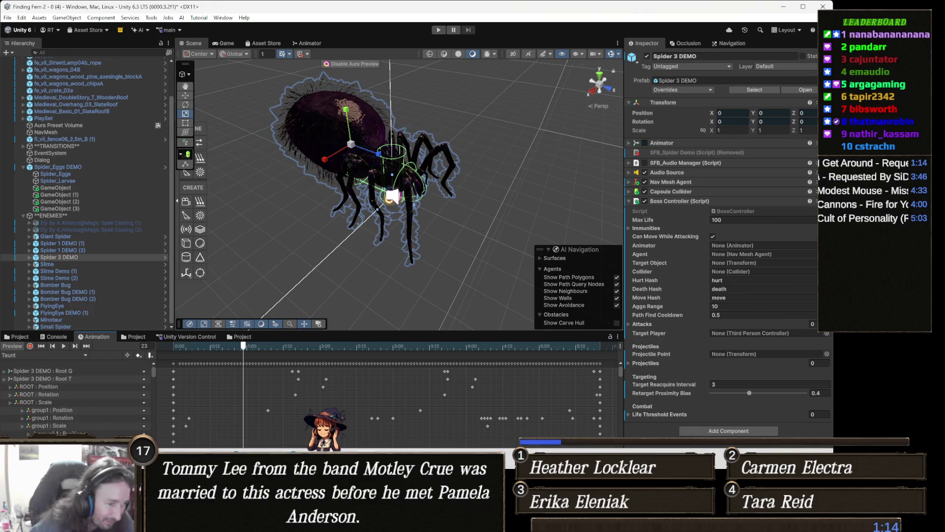
pyautogui.click(337, 408)
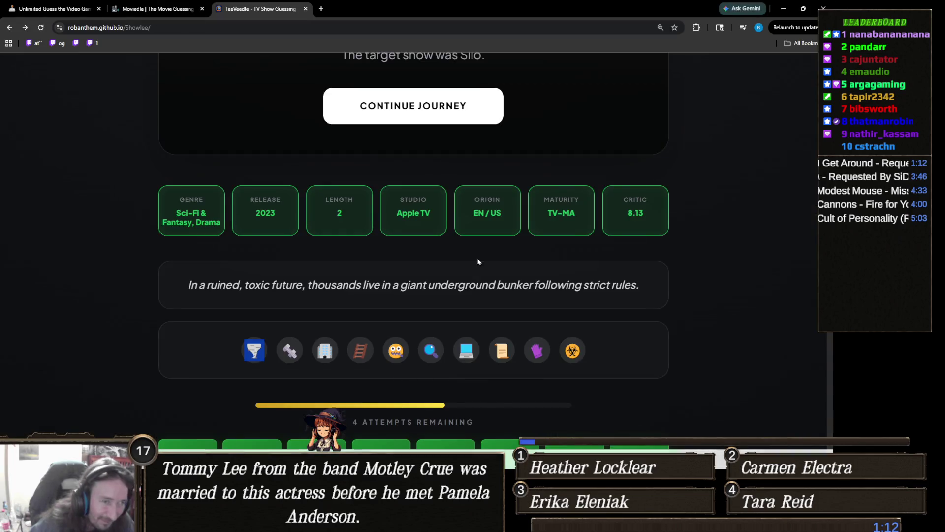
# Leave the Silo results page with CONTINUE JOURNEY to start a round with 10 attempts.
pyautogui.scroll(4, 443, 266)
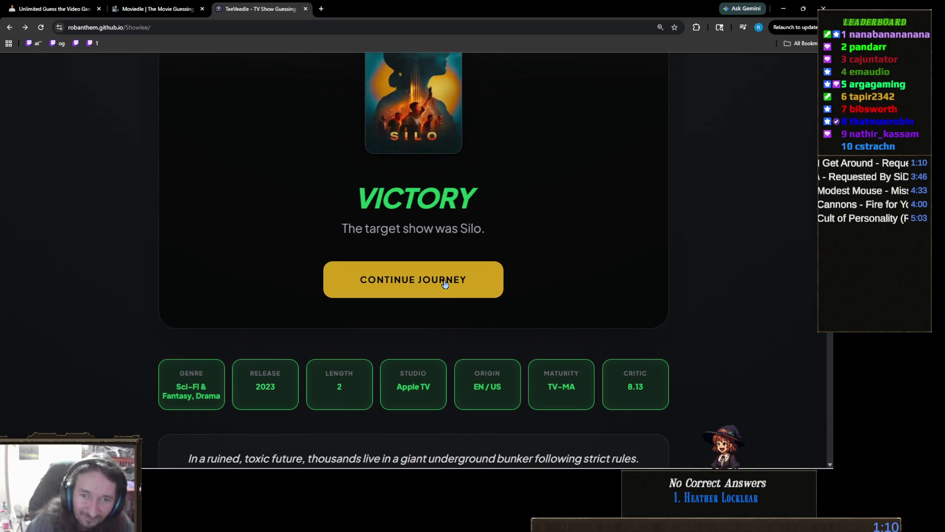
pyautogui.scroll(1, 447, 297)
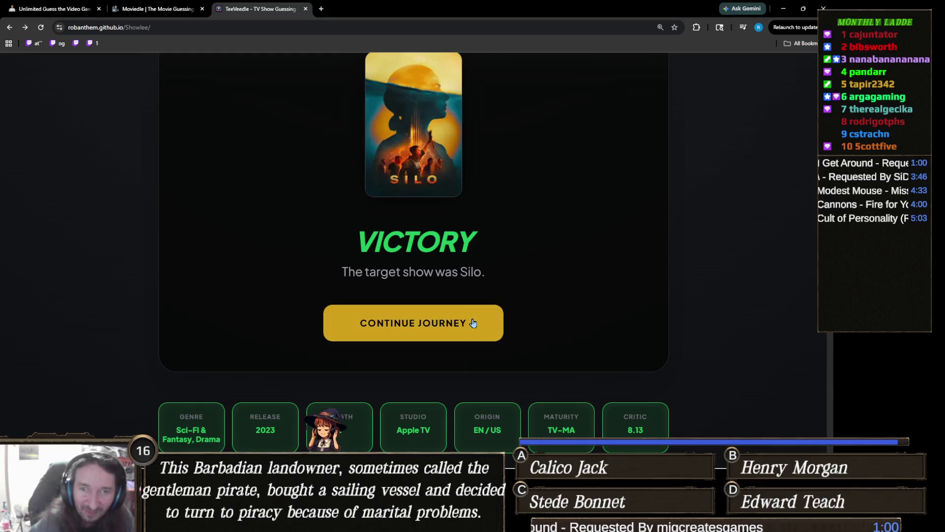
pyautogui.click(473, 322)
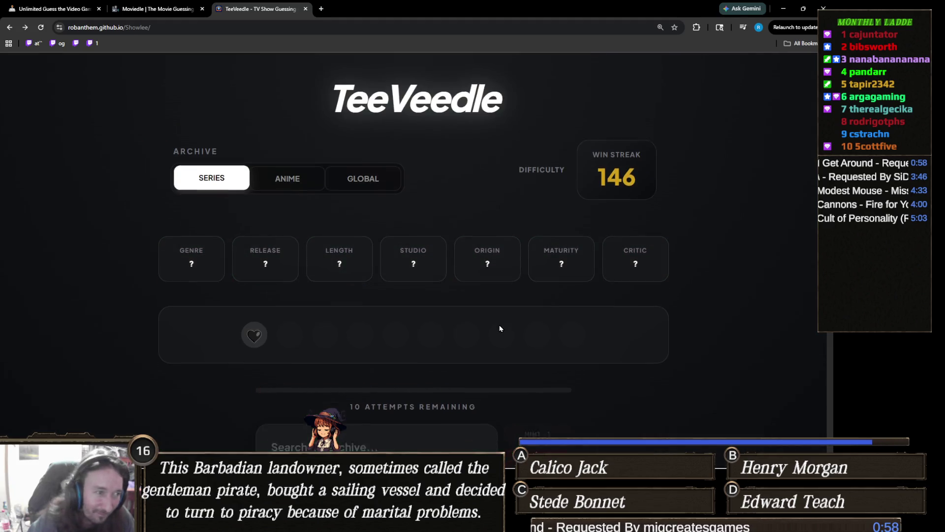
# Guess Wednesday via the 'wed' search and review the winning result.
pyautogui.scroll(-2, 500, 325)
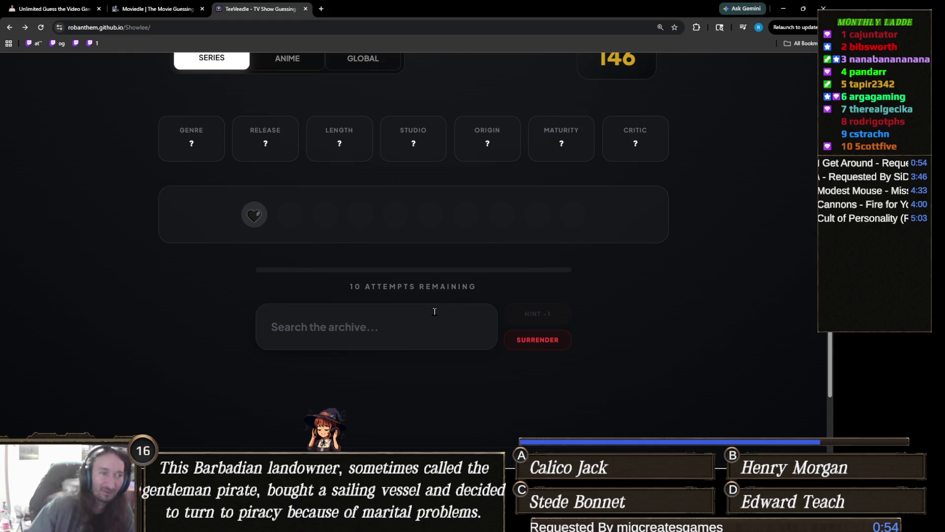
pyautogui.click(406, 327)
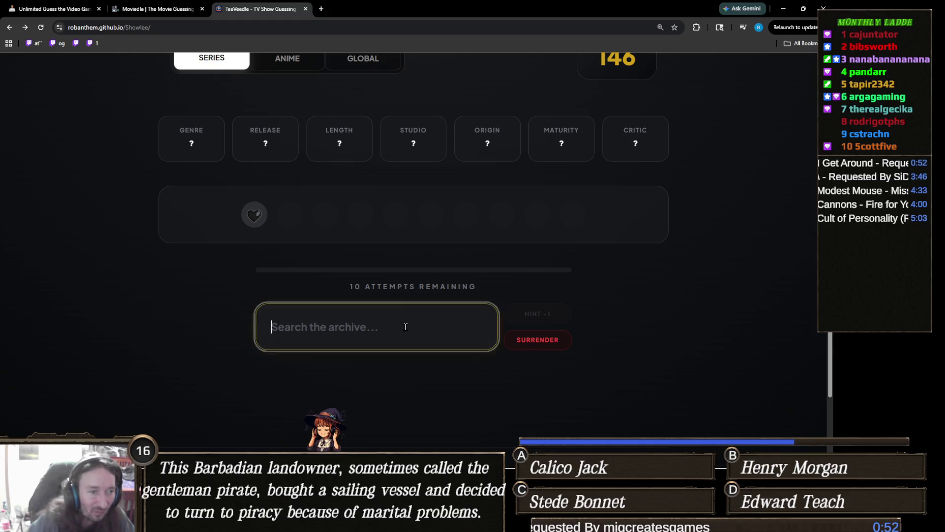
pyautogui.write('wed')
pyautogui.click(336, 382)
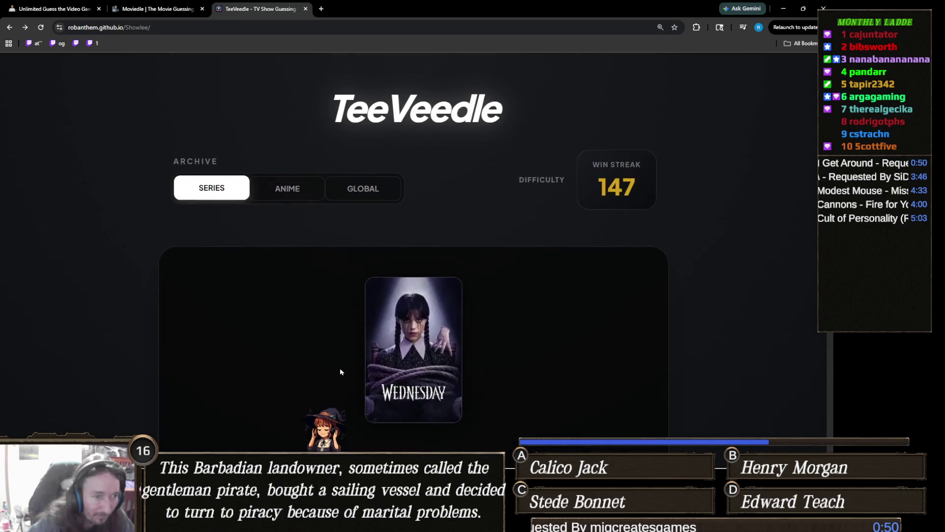
pyautogui.scroll(-6, 331, 341)
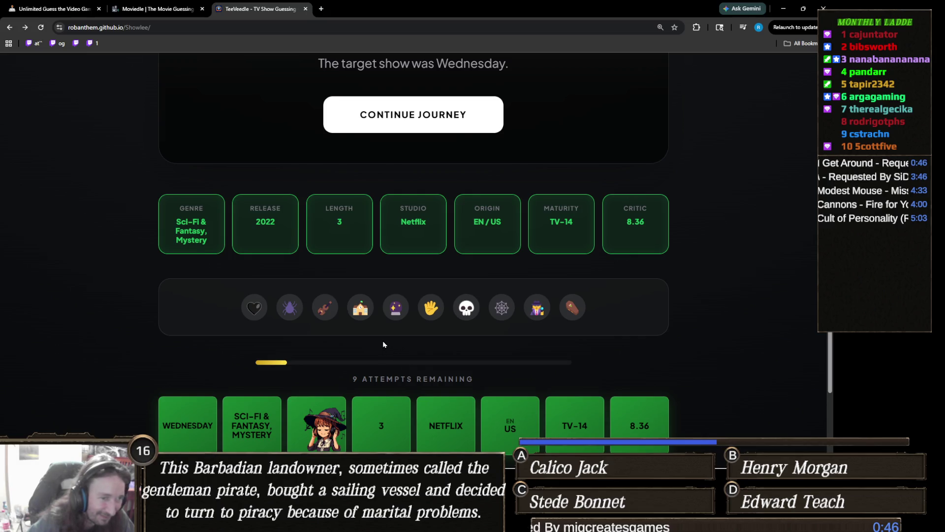
pyautogui.scroll(5, 383, 344)
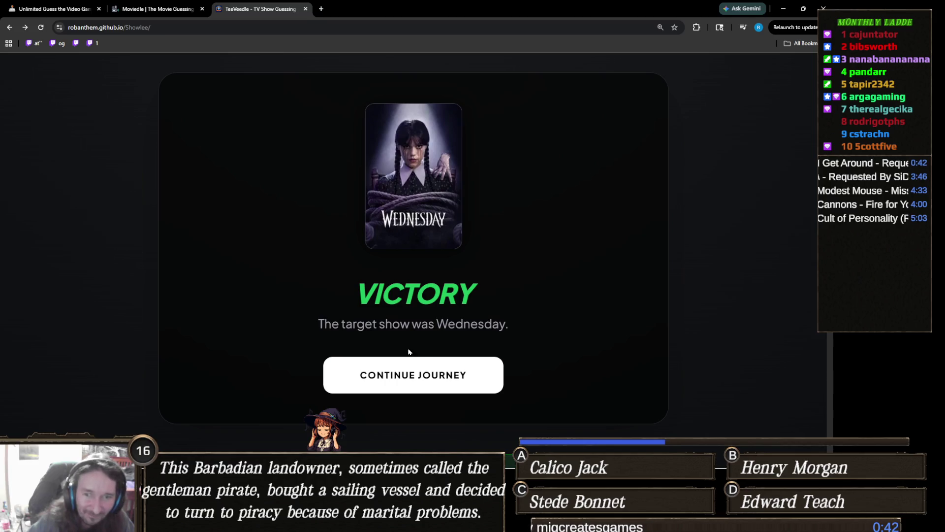
pyautogui.scroll(-2, 409, 352)
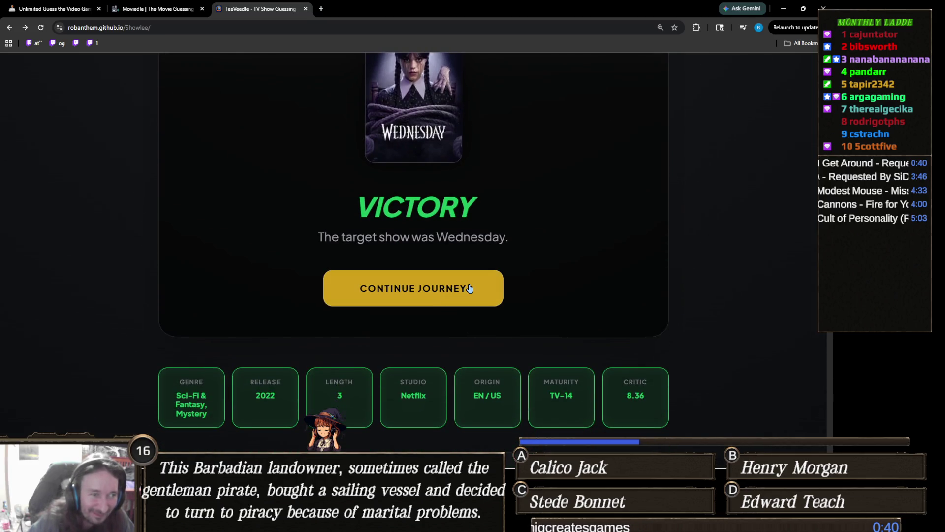
pyautogui.scroll(2, 469, 289)
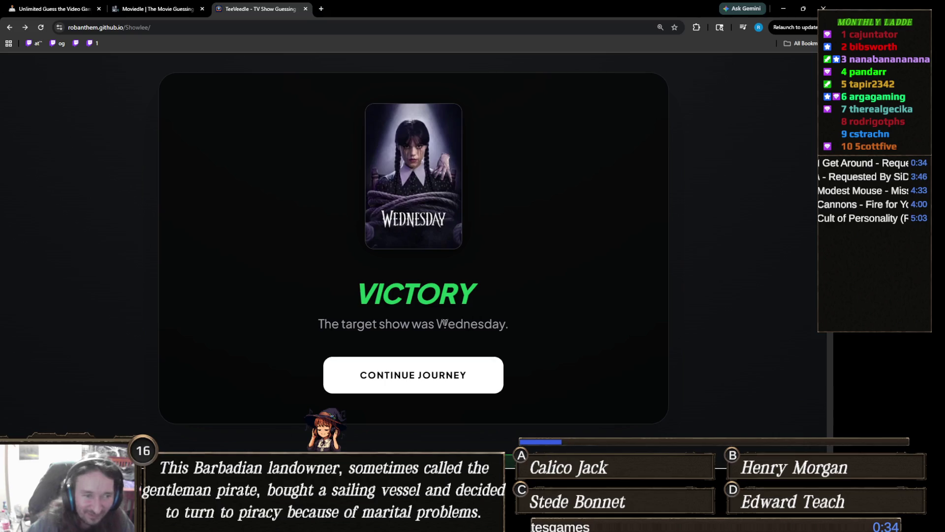
pyautogui.scroll(-2, 456, 318)
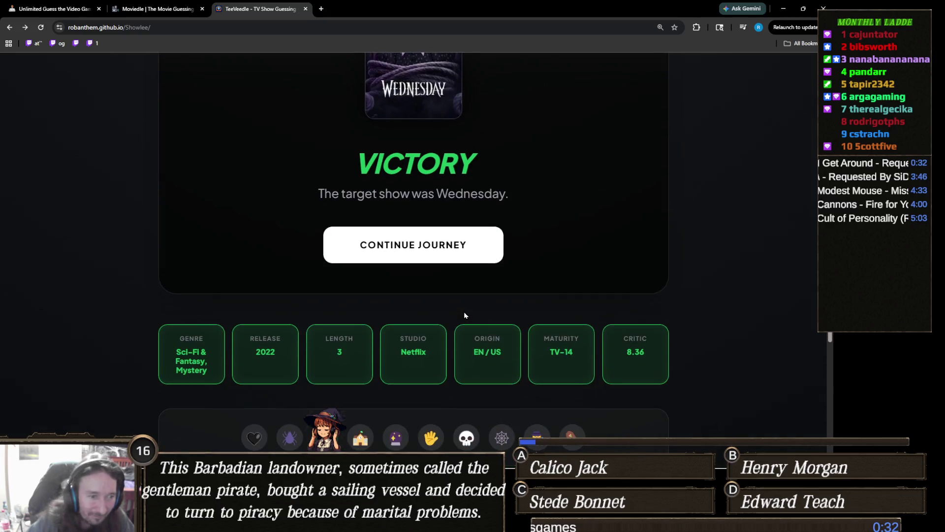
pyautogui.scroll(1, 455, 309)
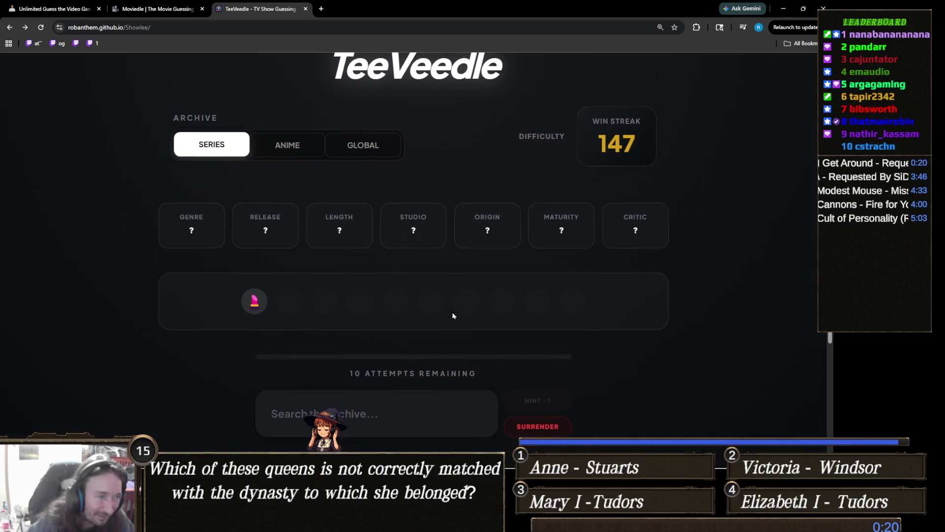
# Search 'kardas' and submit The Kardashians as the guess.
pyautogui.scroll(-3, 269, 305)
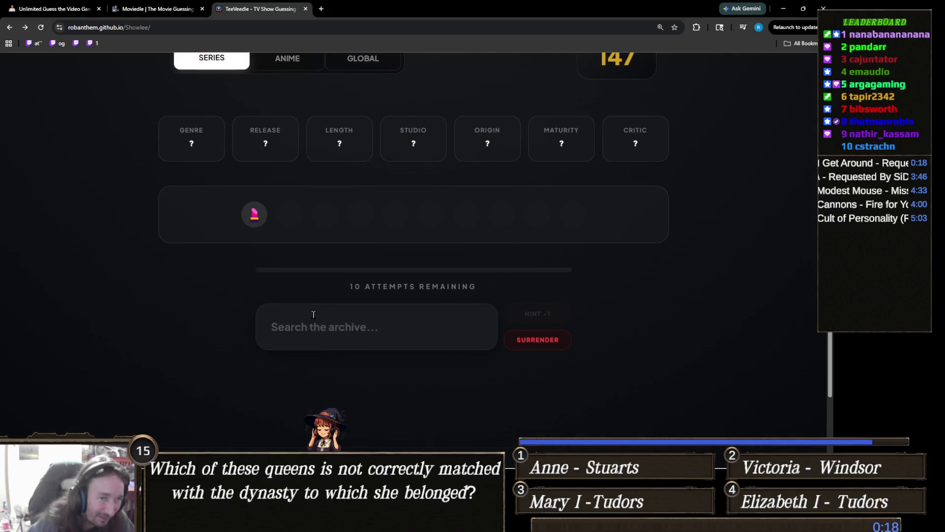
pyautogui.click(419, 329)
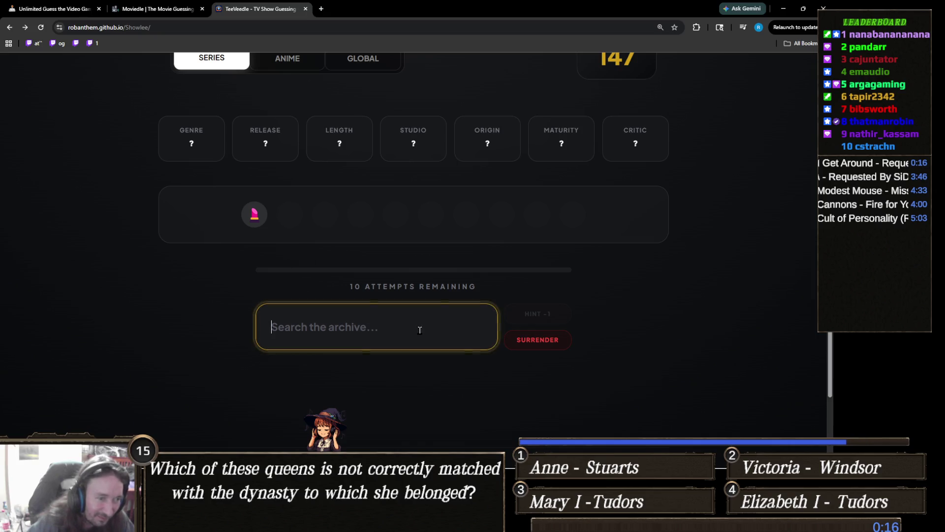
pyautogui.write('kar')
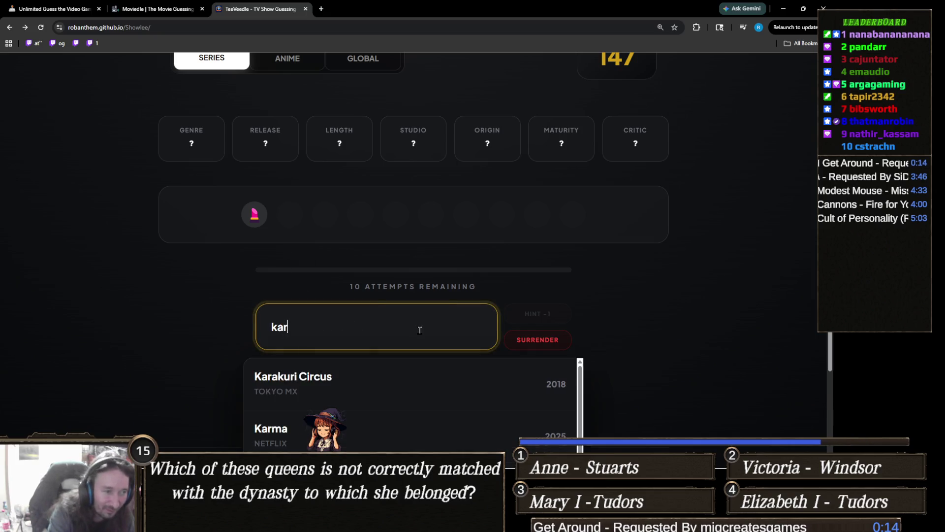
pyautogui.write('das')
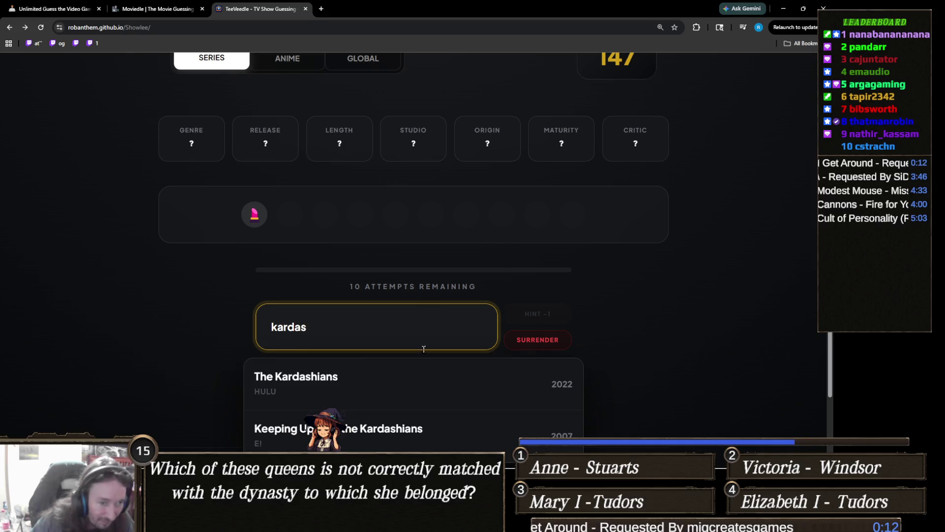
pyautogui.click(351, 377)
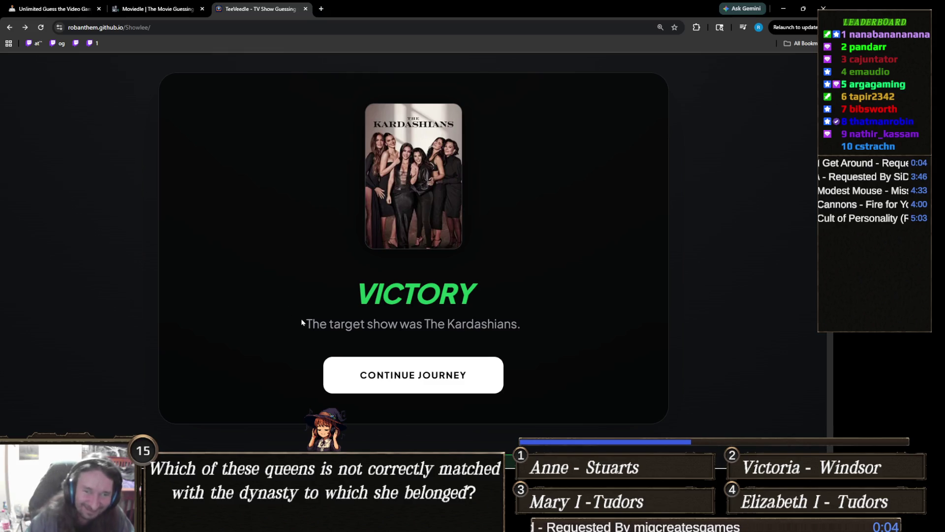
# Drag the accidentally opened YouTube tab out into its own window.
pyautogui.scroll(-3, 360, 293)
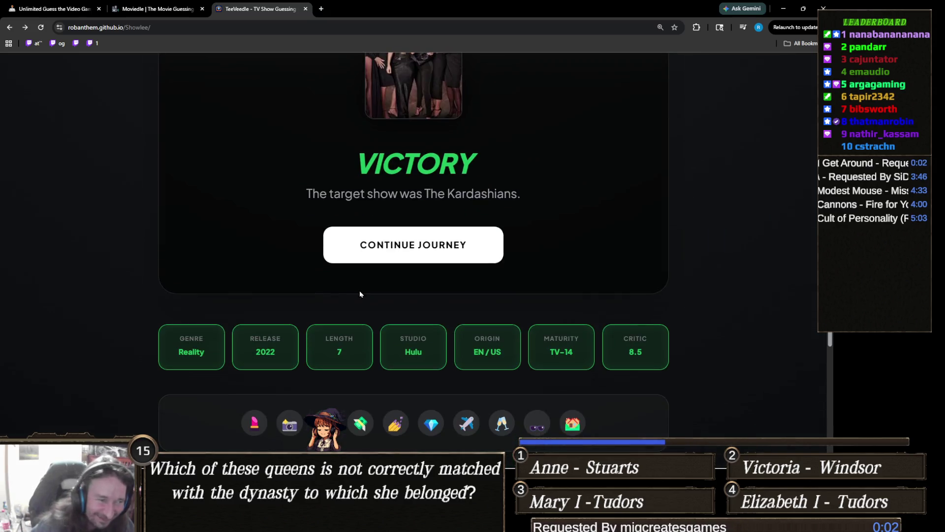
pyautogui.scroll(2, 394, 274)
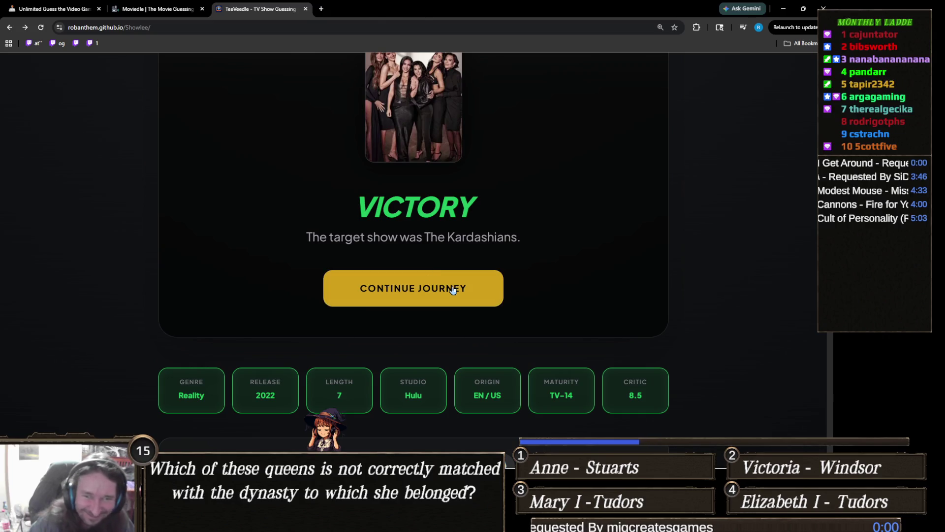
pyautogui.click(453, 289)
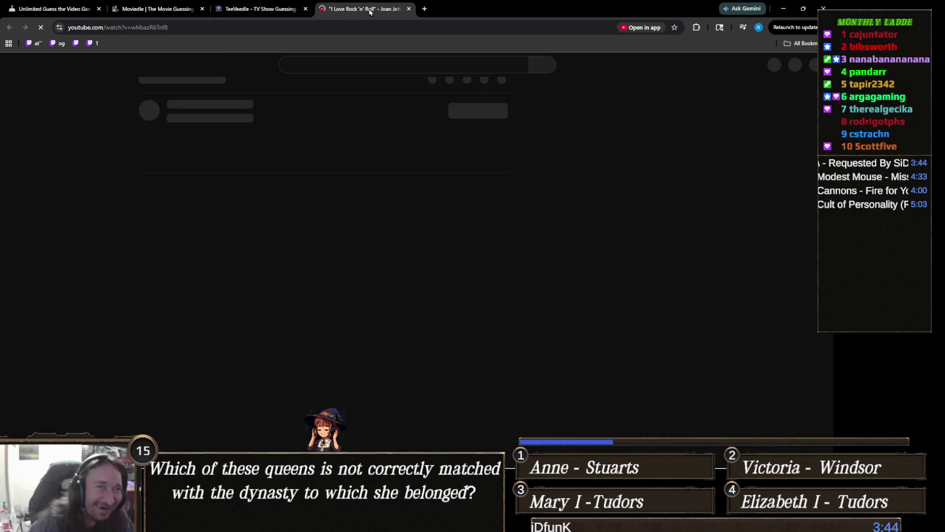
pyautogui.moveTo(369, 12); pyautogui.dragTo(823, 8)
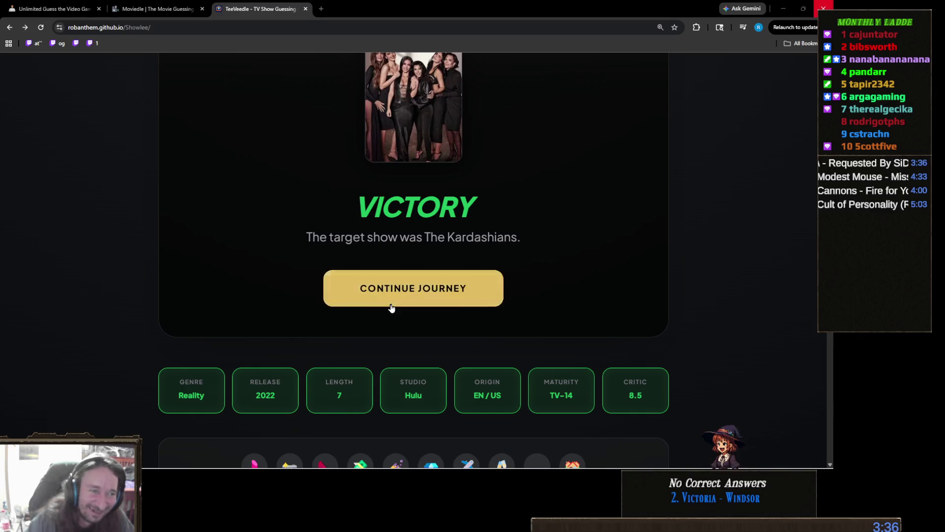
# Continue to a new round and adjust the browser zoom so the whole board fits.
pyautogui.click(392, 308)
pyautogui.hotkey('ctrl', '+')
pyautogui.hotkey('ctrl', '+')
pyautogui.scroll(-5, 269, 324)
pyautogui.scroll(-2, 269, 323)
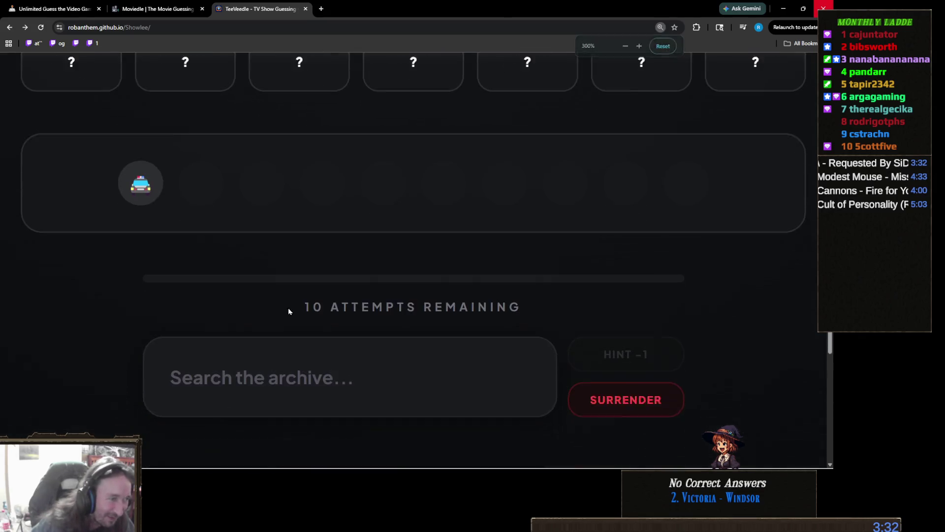
pyautogui.hotkey('ctrl', '-')
pyautogui.scroll(-1, 308, 306)
pyautogui.scroll(4, 323, 289)
pyautogui.scroll(1, 325, 291)
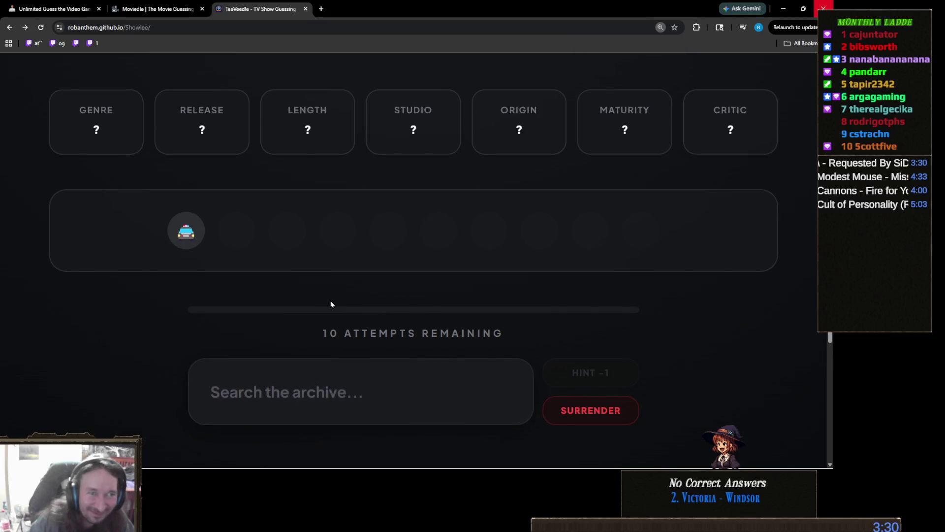
pyautogui.hotkey('ctrl', '-')
pyautogui.scroll(3, 370, 338)
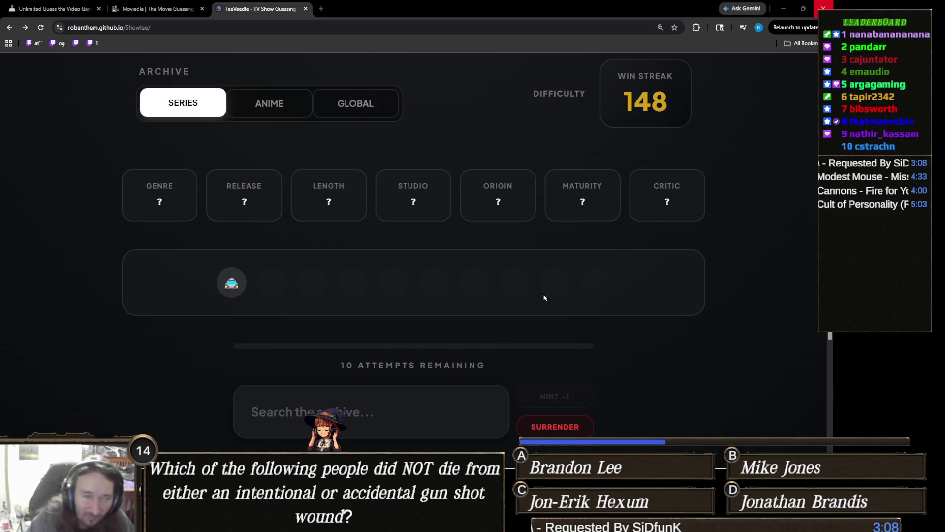
# Search 'the rook', guess The Rookie, review its clues, and ready the search box again.
pyautogui.click(358, 411)
pyautogui.write('the rook')
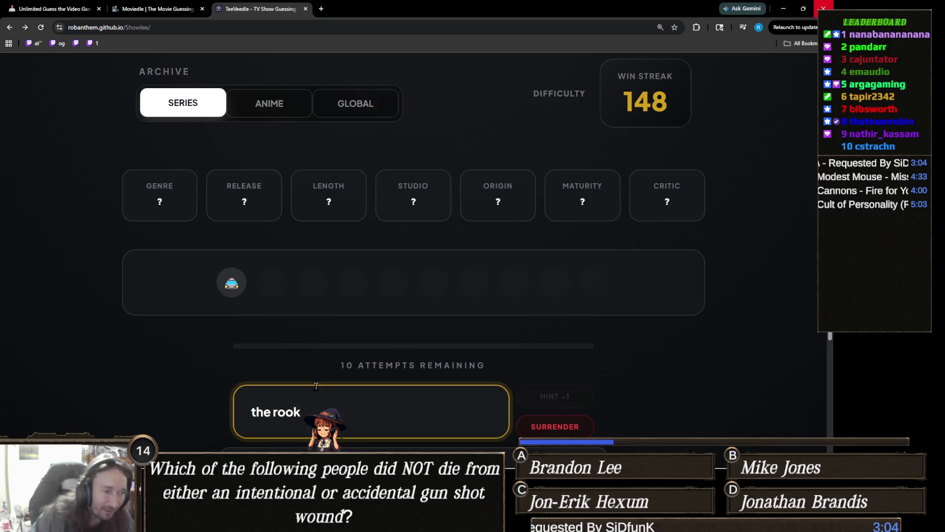
pyautogui.scroll(-1, 317, 359)
pyautogui.click(306, 436)
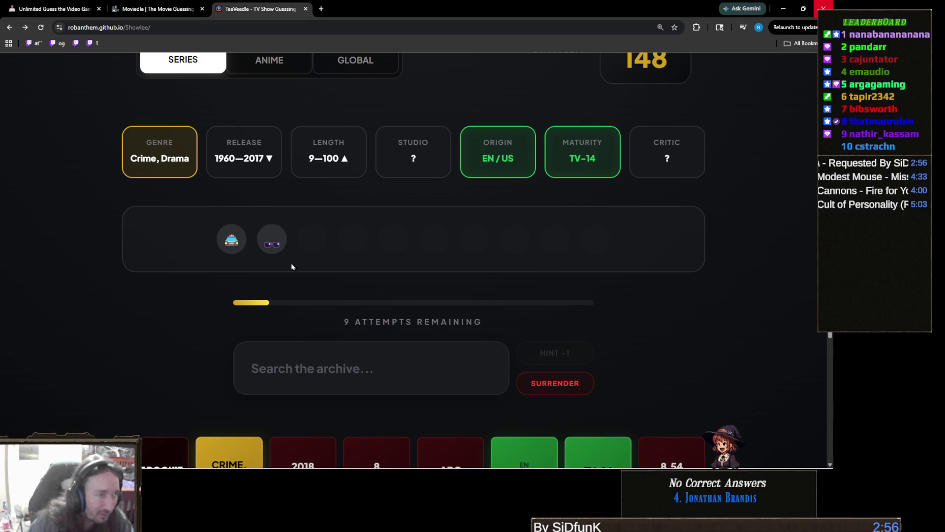
pyautogui.scroll(-1, 410, 268)
pyautogui.scroll(1, 397, 286)
pyautogui.scroll(-1, 399, 293)
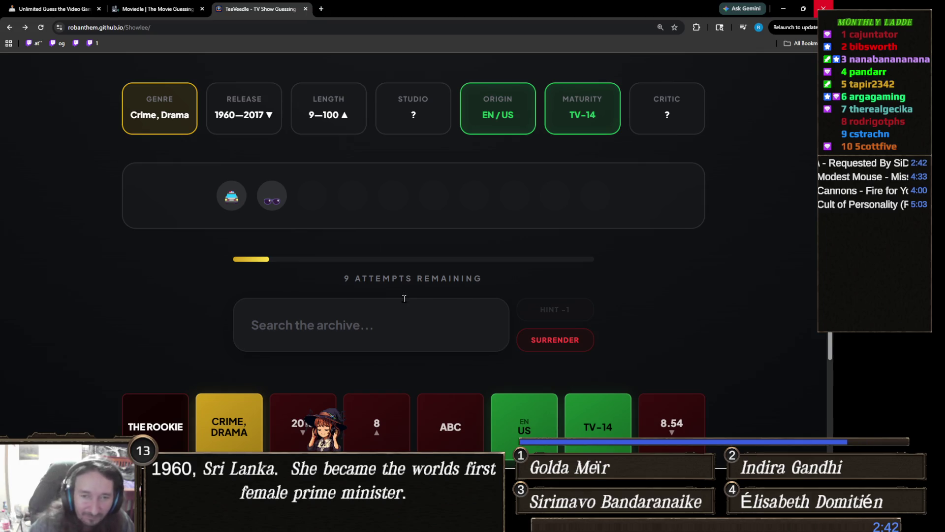
pyautogui.click(351, 326)
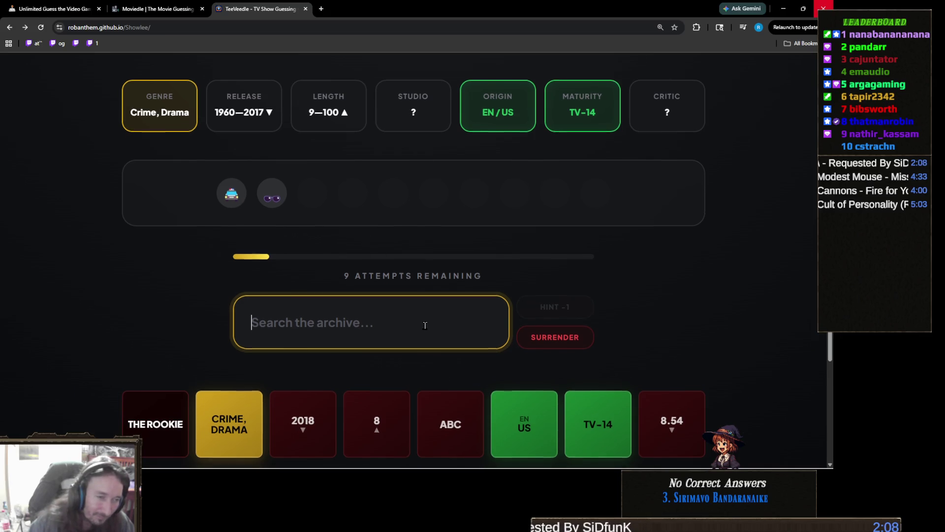
# Guess 'Person of Interest' in TeeVeedle, confirming the CBS studio clue.
pyautogui.scroll(-1, 424, 322)
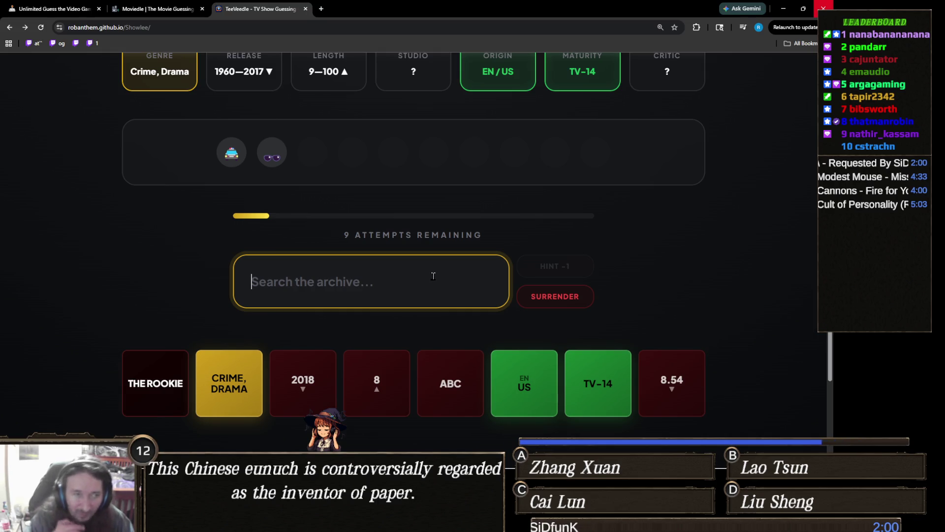
pyautogui.write('person')
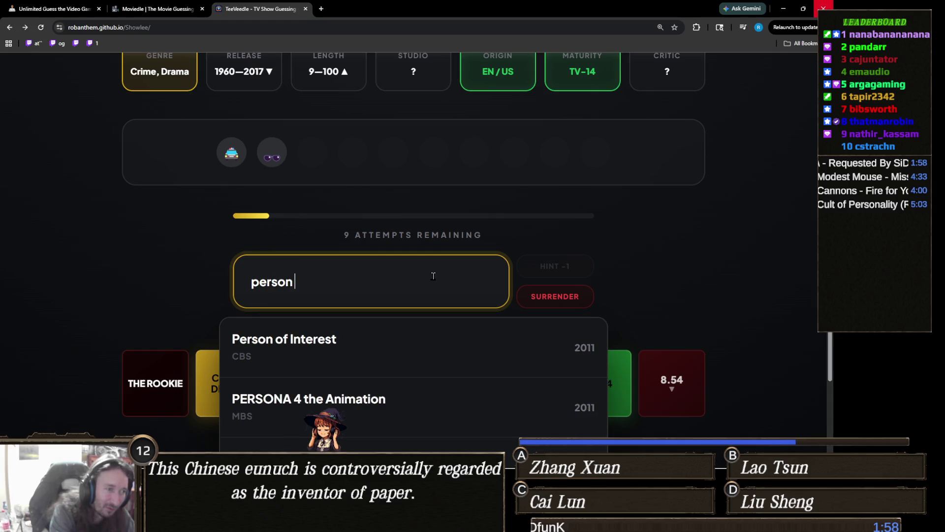
pyautogui.write('of int')
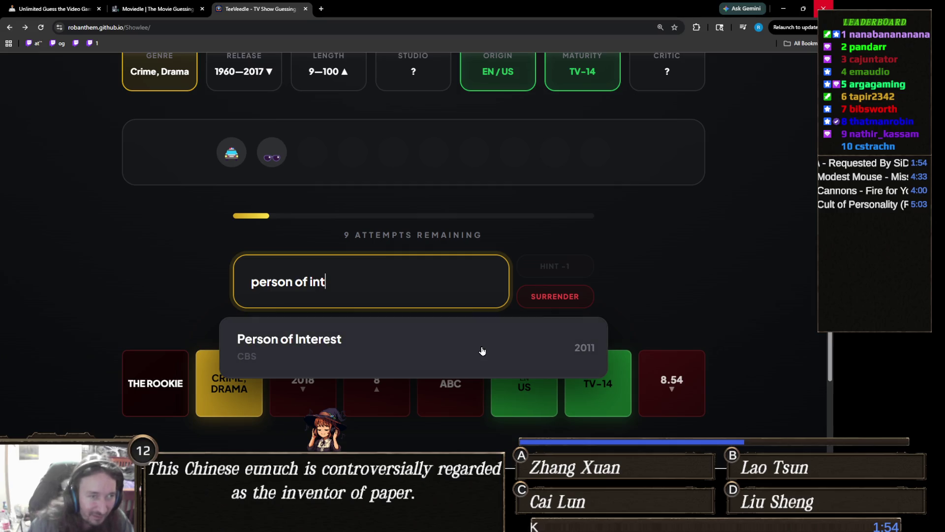
pyautogui.click(482, 349)
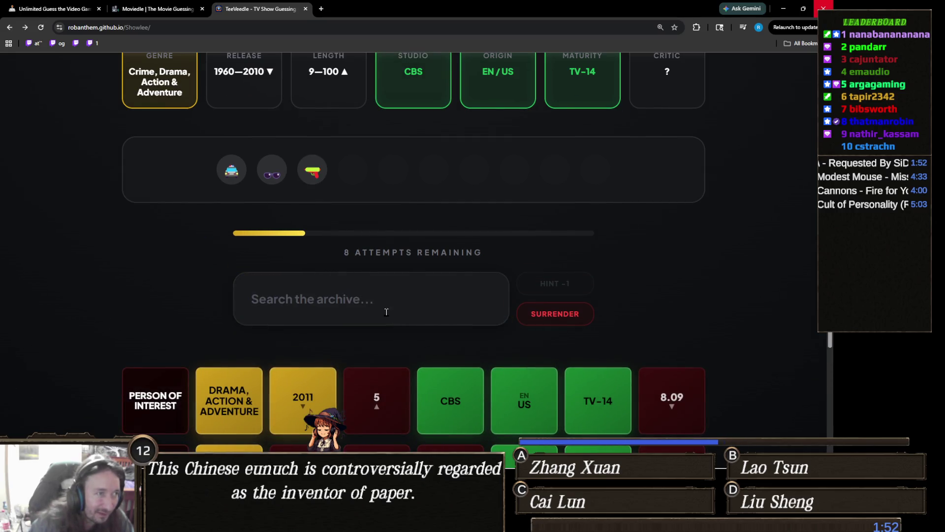
# Search 'miami' and guess Miami Vice, leaving 7 attempts.
pyautogui.scroll(3, 386, 312)
pyautogui.scroll(-2, 363, 296)
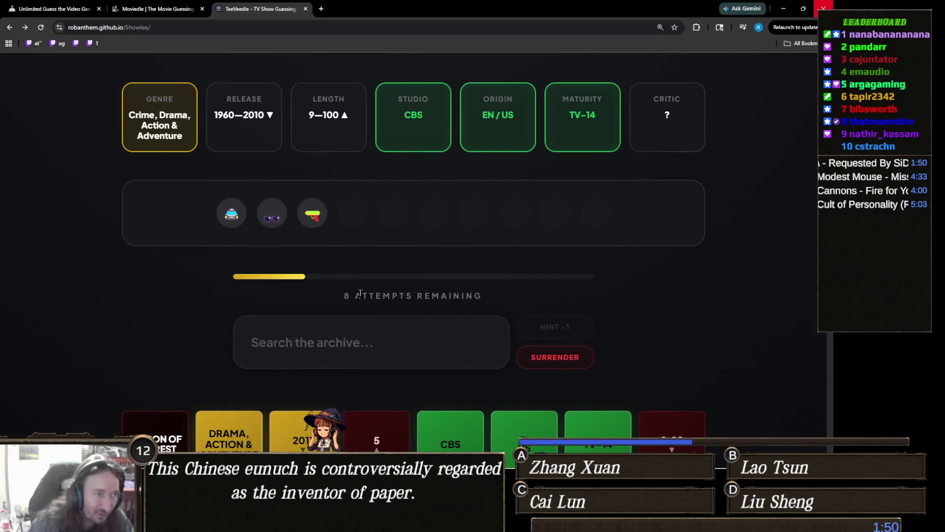
pyautogui.click(400, 353)
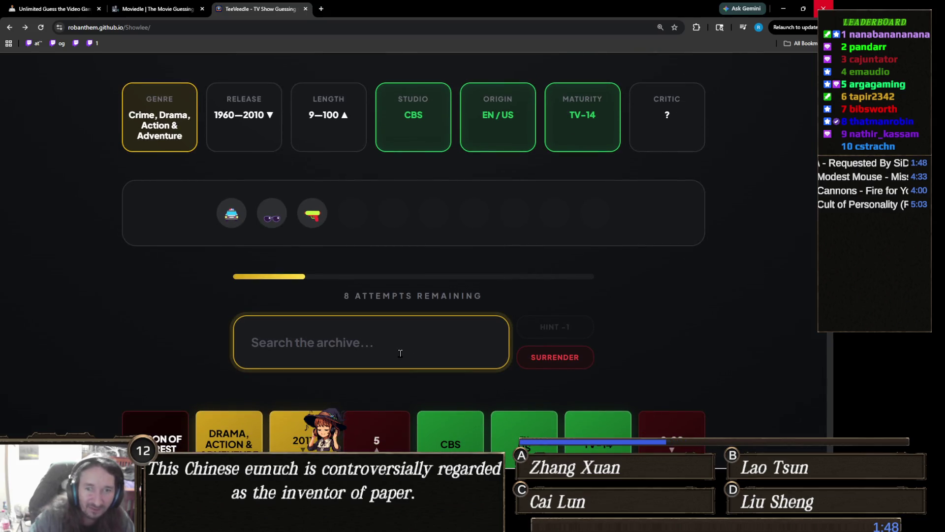
pyautogui.write('miami')
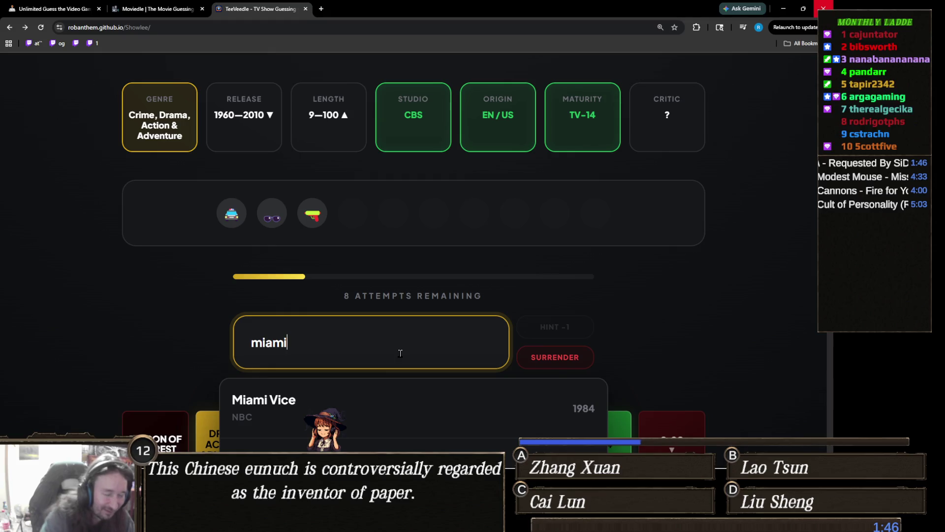
pyautogui.click(382, 407)
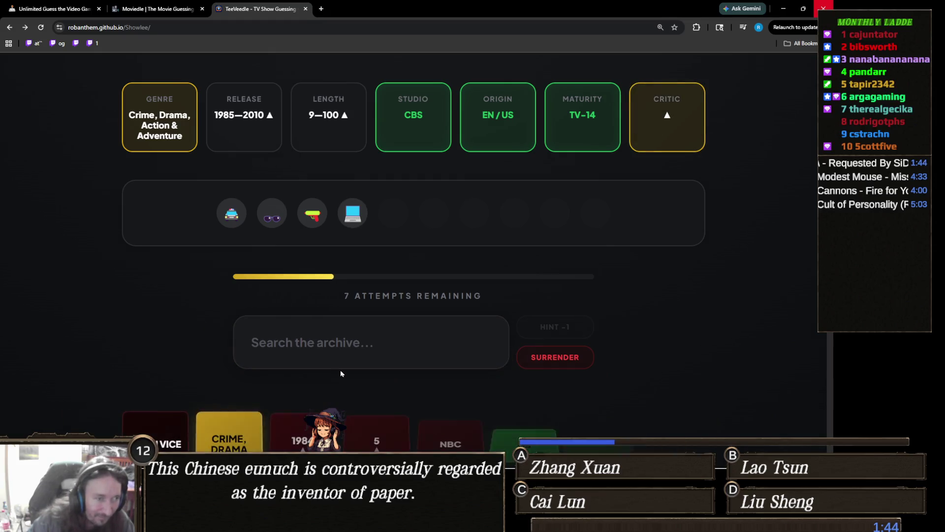
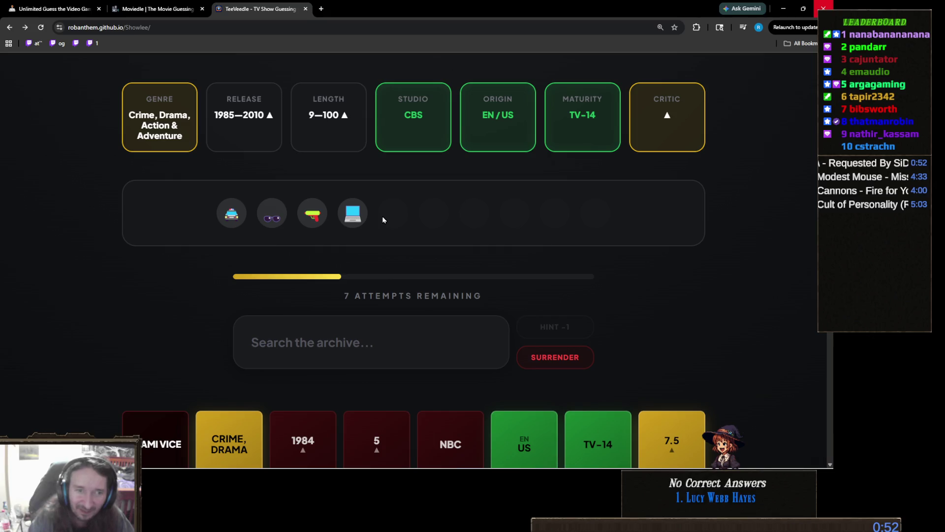
# Search 'ripti' and submit Riptide as the guess, leaving 6 attempts and a fifth emoji hint.
pyautogui.click(403, 359)
pyautogui.write('rip')
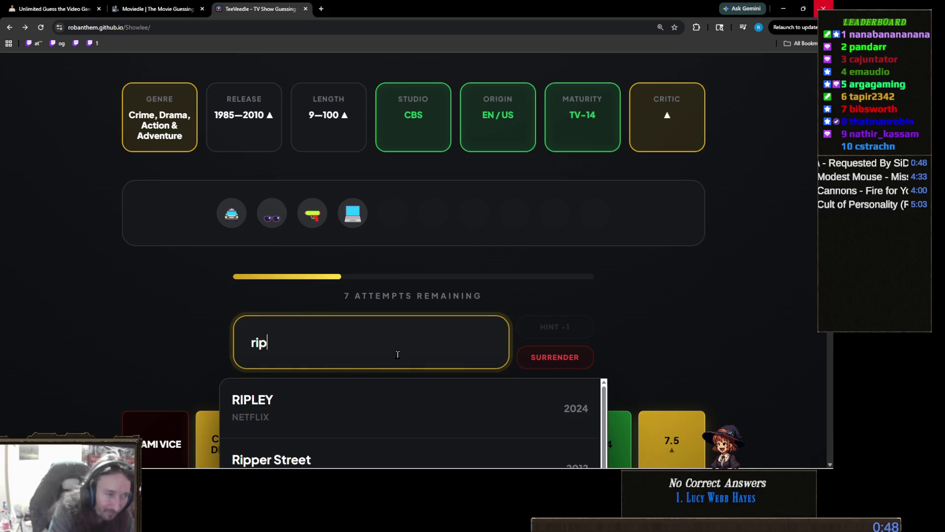
pyautogui.write('ti')
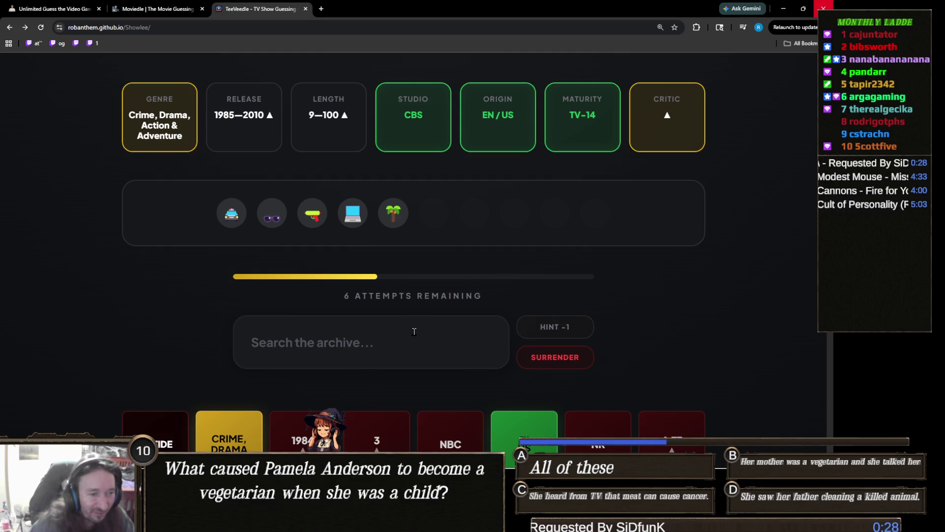
pyautogui.click(404, 336)
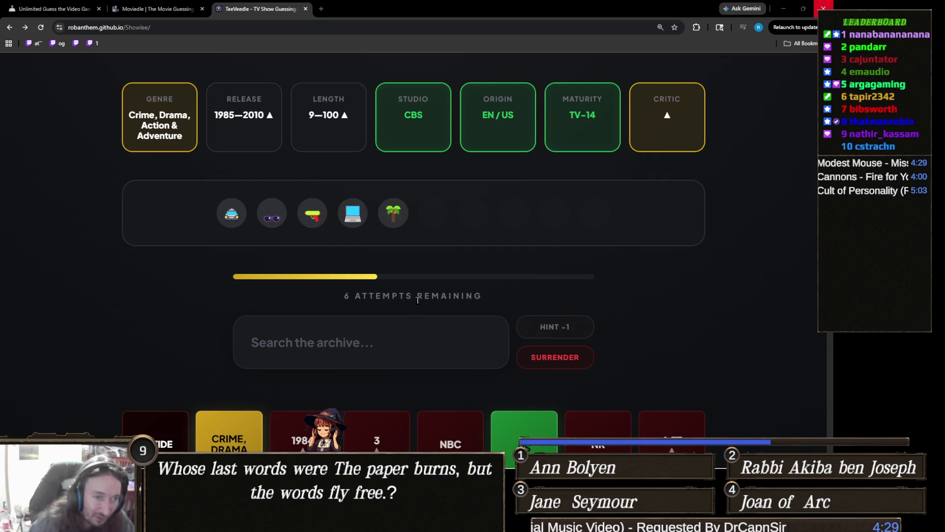
# Swap the 'narco' search for 'csi' and submit CSI: Miami, leaving 5 attempts.
pyautogui.click(417, 332)
pyautogui.write('narco')
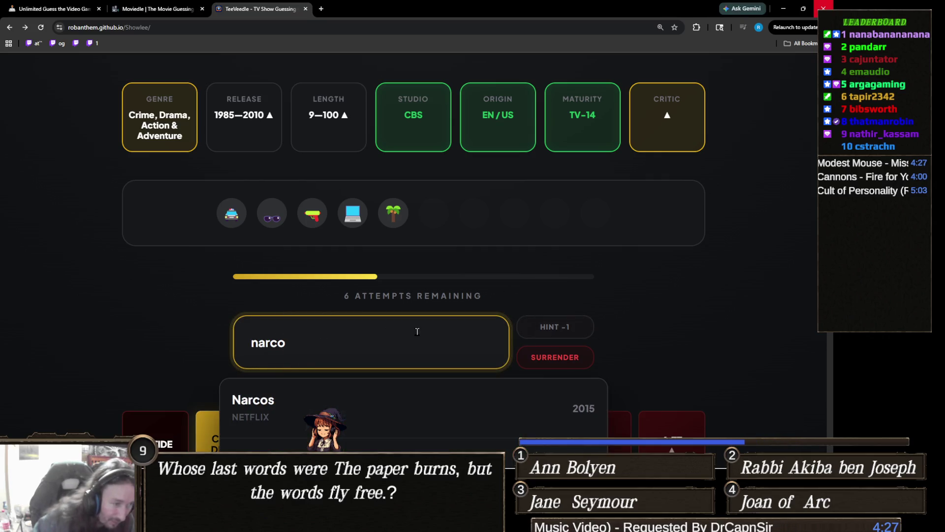
pyautogui.hotkey('ctrl', 'a')
pyautogui.press('BackSpace')
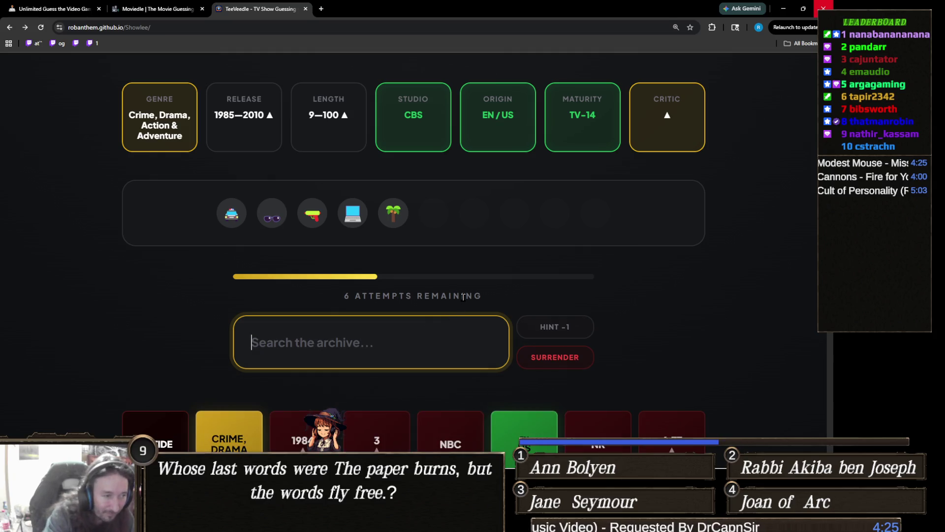
pyautogui.write('csi')
pyautogui.scroll(-2, 150, 198)
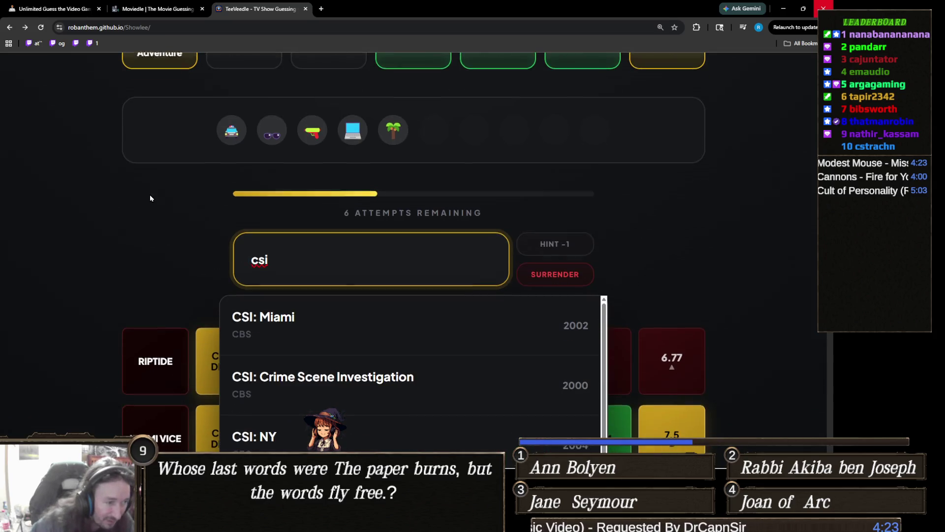
pyautogui.click(374, 317)
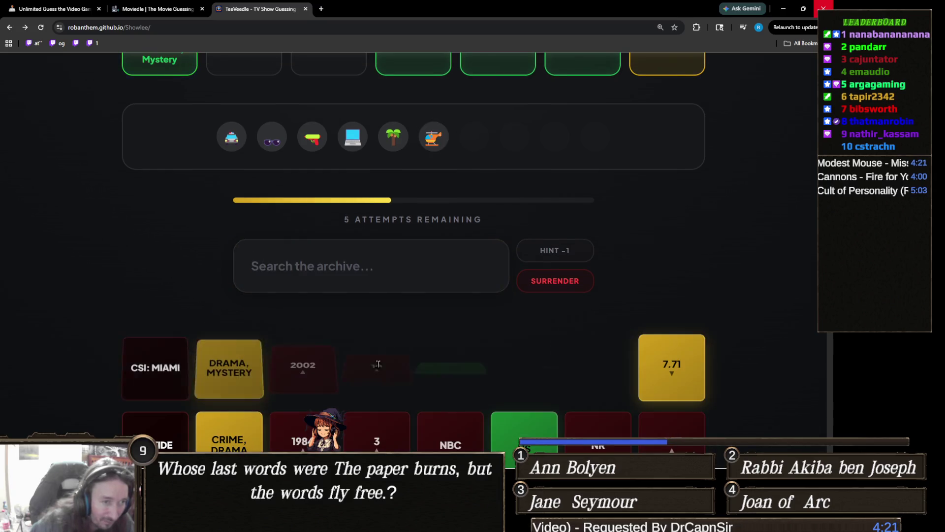
pyautogui.scroll(-1, 376, 368)
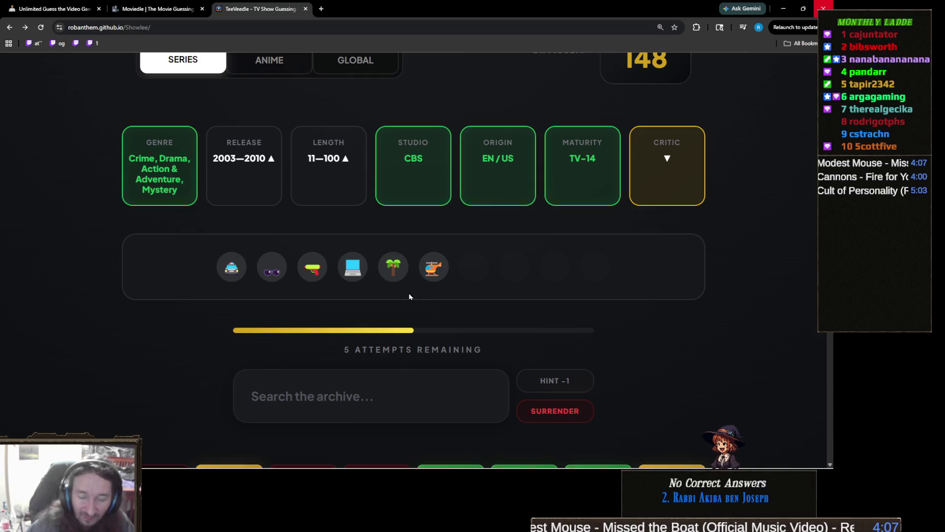
pyautogui.scroll(-2, 391, 289)
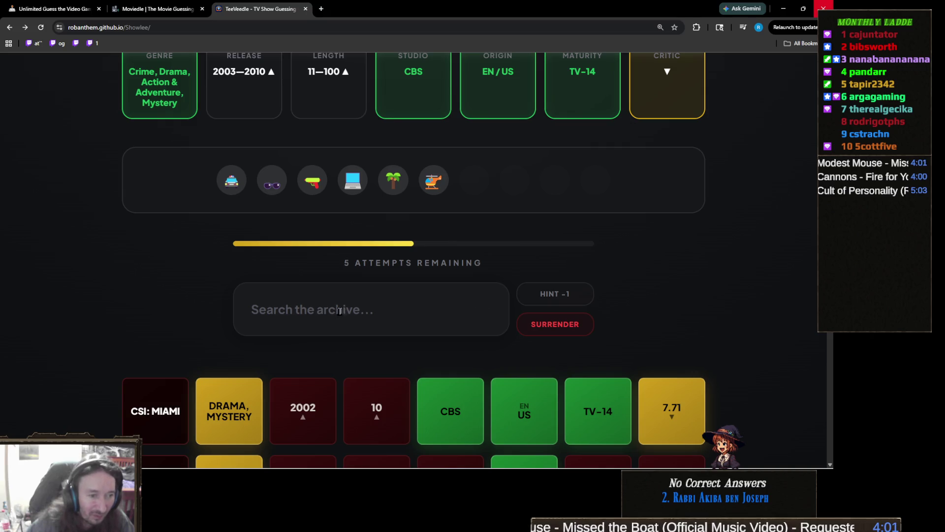
pyautogui.click(312, 312)
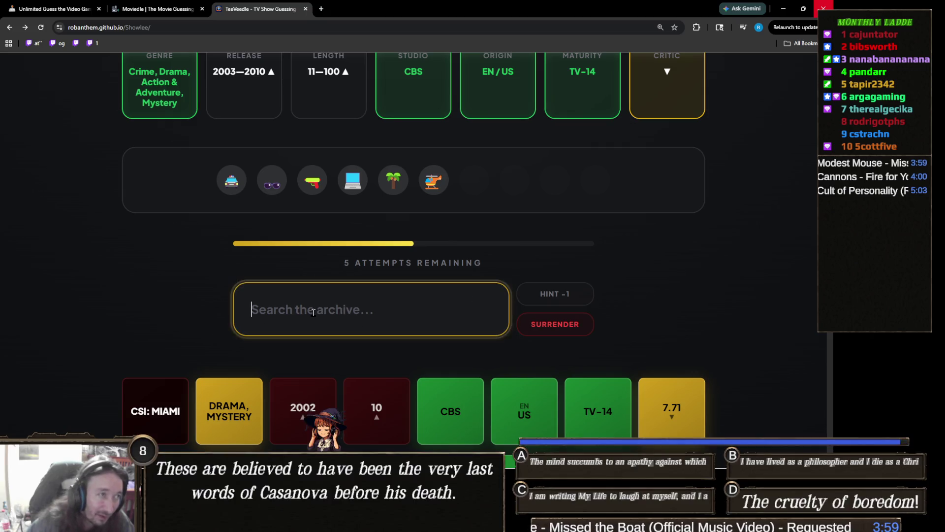
# Submit Blue Bloods from a 'blue bl' search and buy the plot hint, leaving 3 attempts.
pyautogui.write('blue bl')
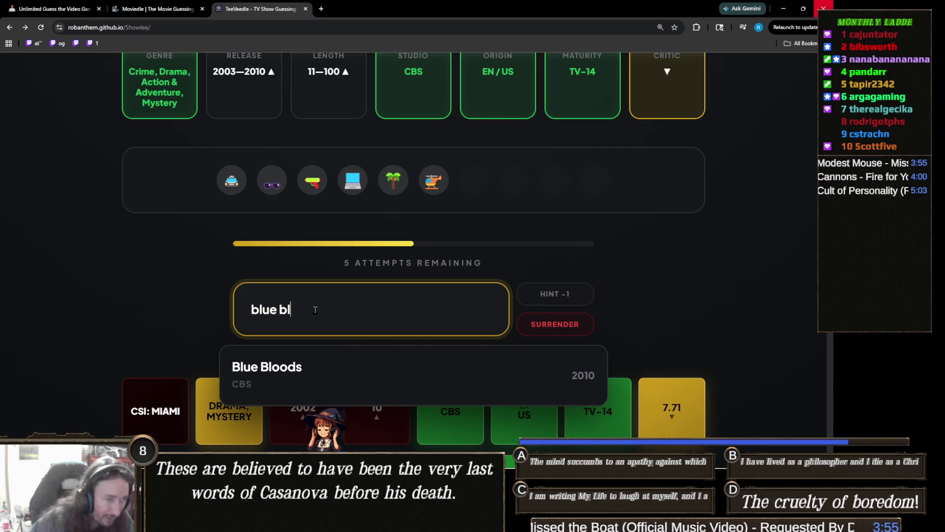
pyautogui.click(271, 373)
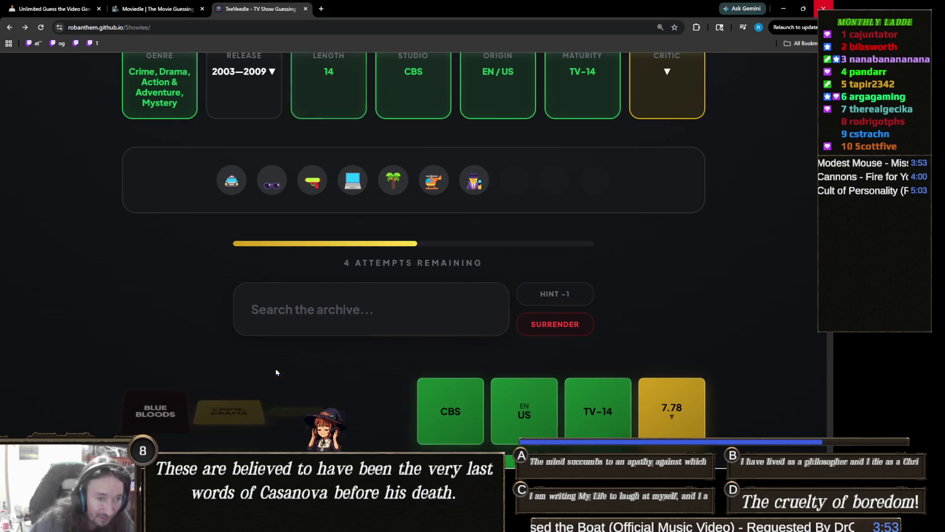
pyautogui.scroll(-3, 287, 349)
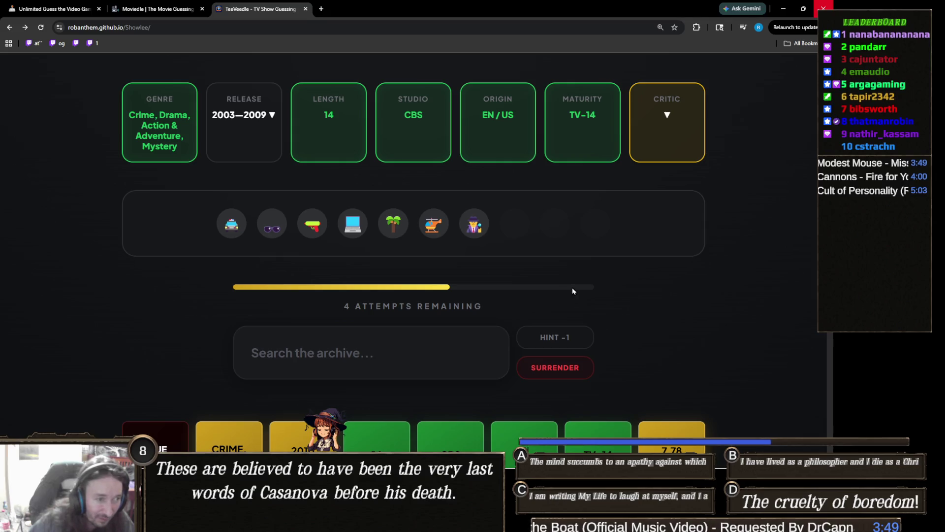
pyautogui.click(561, 339)
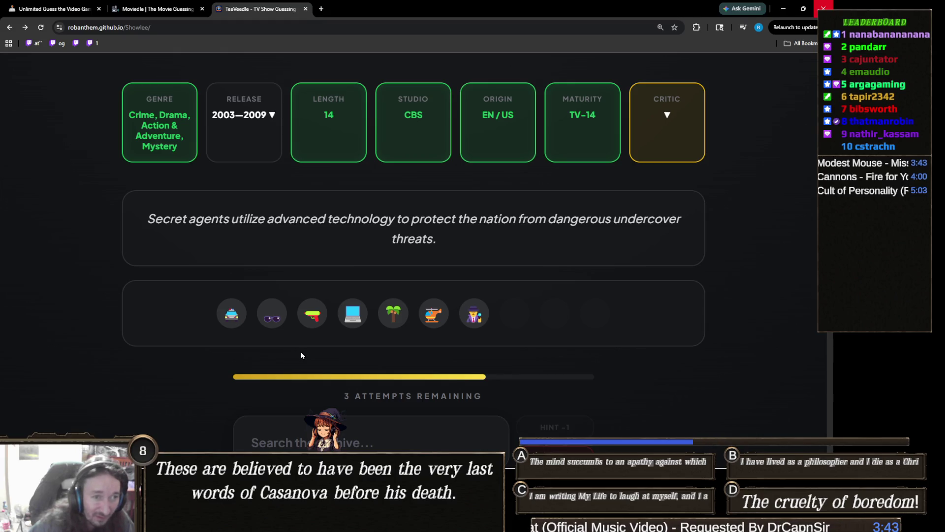
pyautogui.scroll(-3, 340, 345)
pyautogui.click(364, 303)
pyautogui.scroll(2, 375, 315)
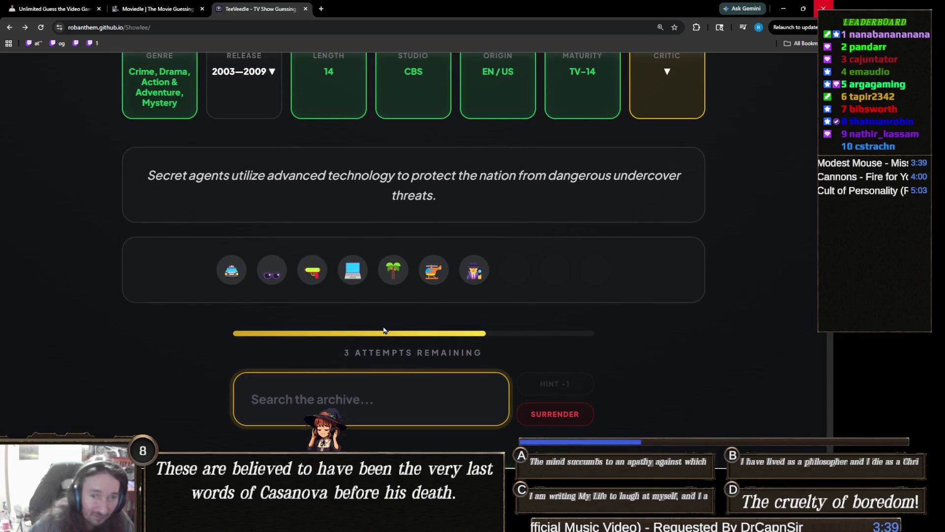
pyautogui.scroll(-1, 386, 327)
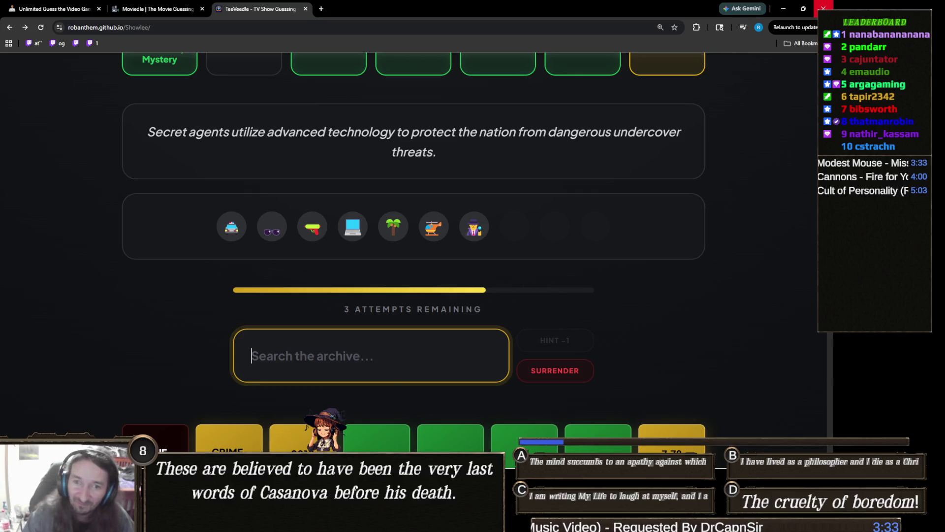
pyautogui.hotkey('alt', 'Tab')
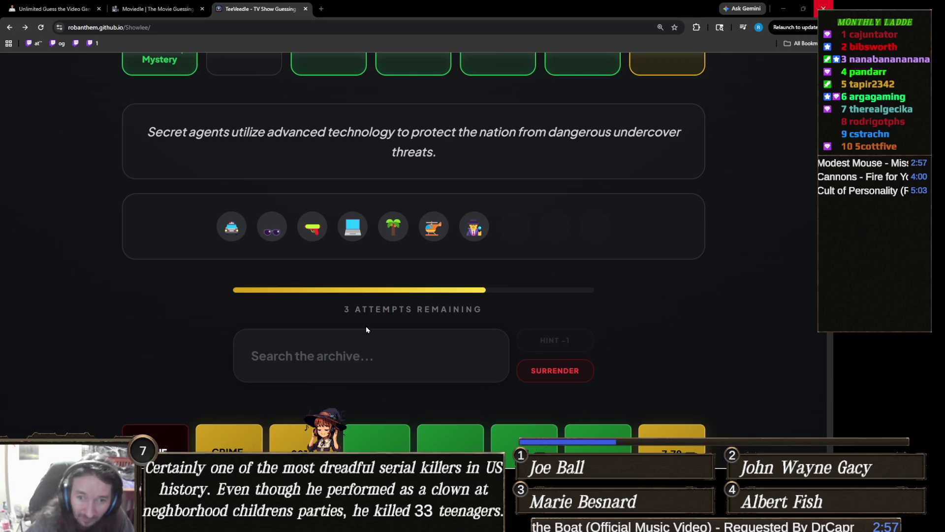
pyautogui.click(357, 345)
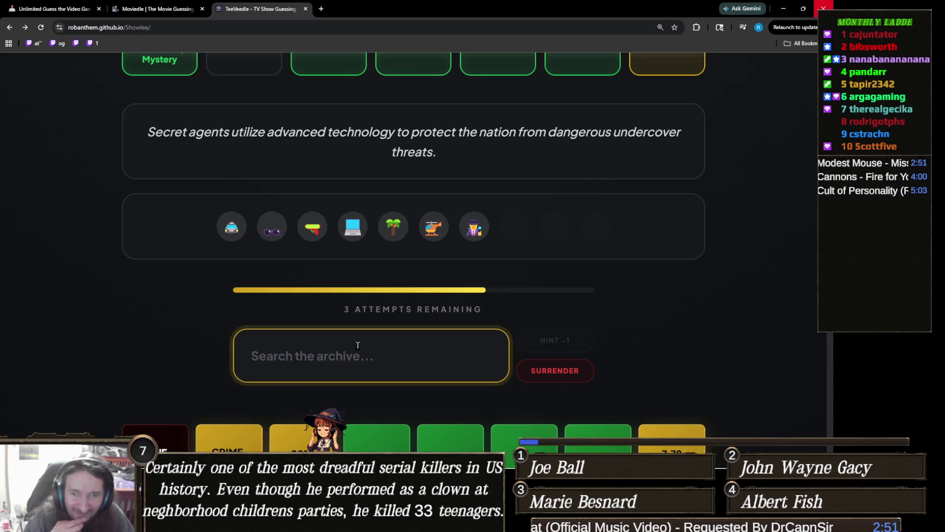
pyautogui.write('y')
pyautogui.press('BackSpace')
pyautogui.scroll(1, 358, 346)
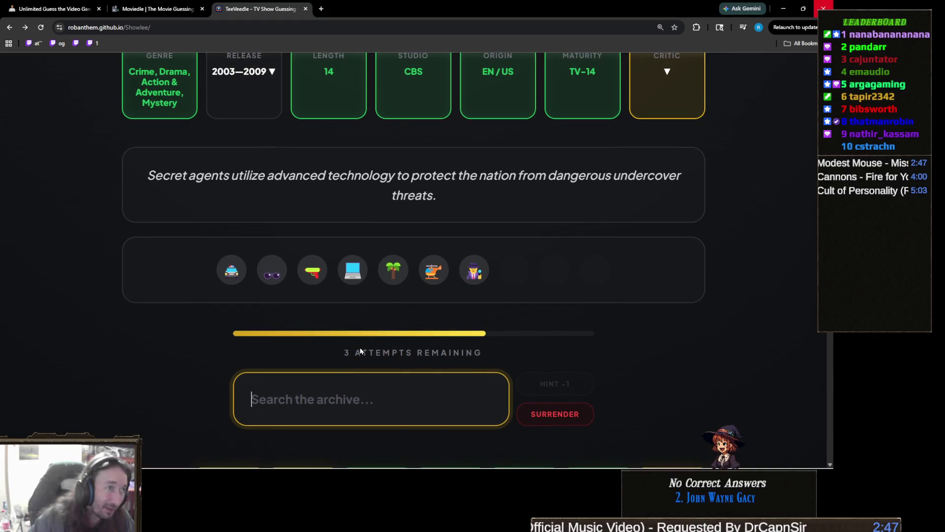
pyautogui.scroll(1, 361, 351)
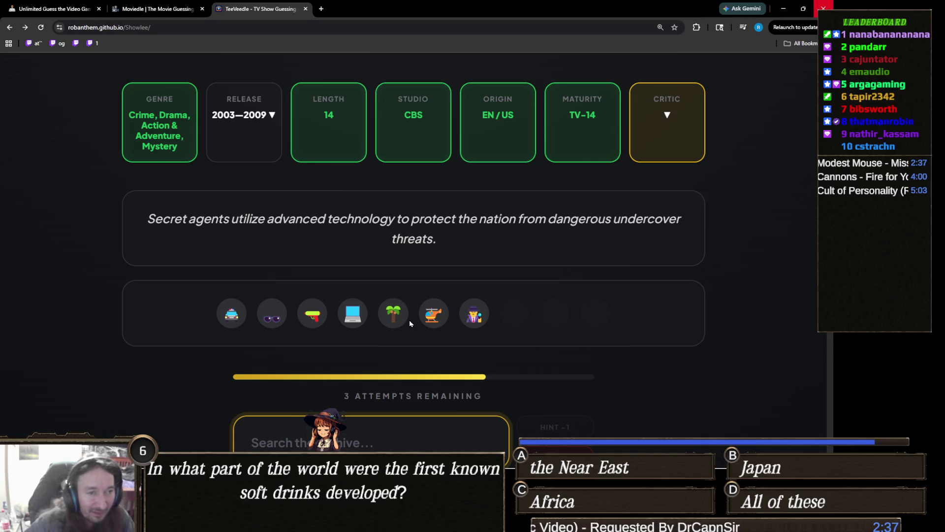
pyautogui.scroll(-1, 411, 355)
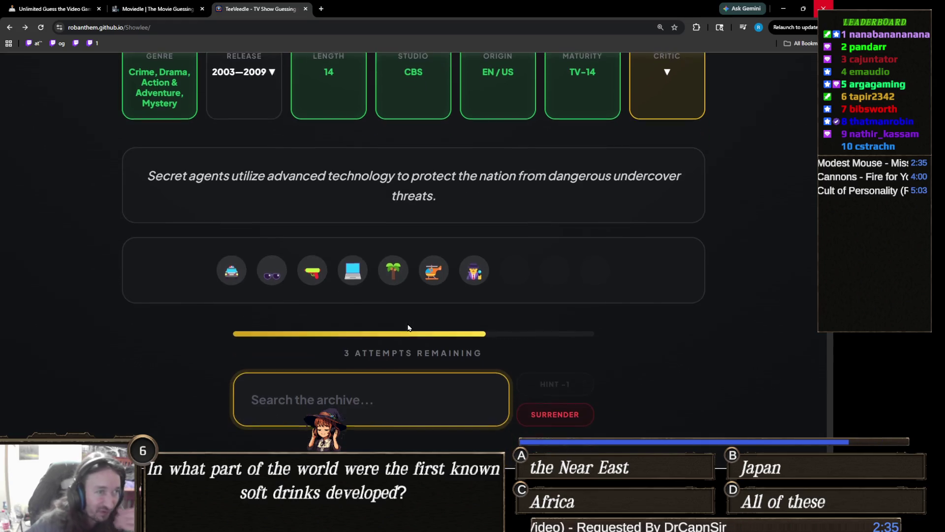
# Search 'blacklist' in the guess box, then back it out without guessing.
pyautogui.write('blacklist')
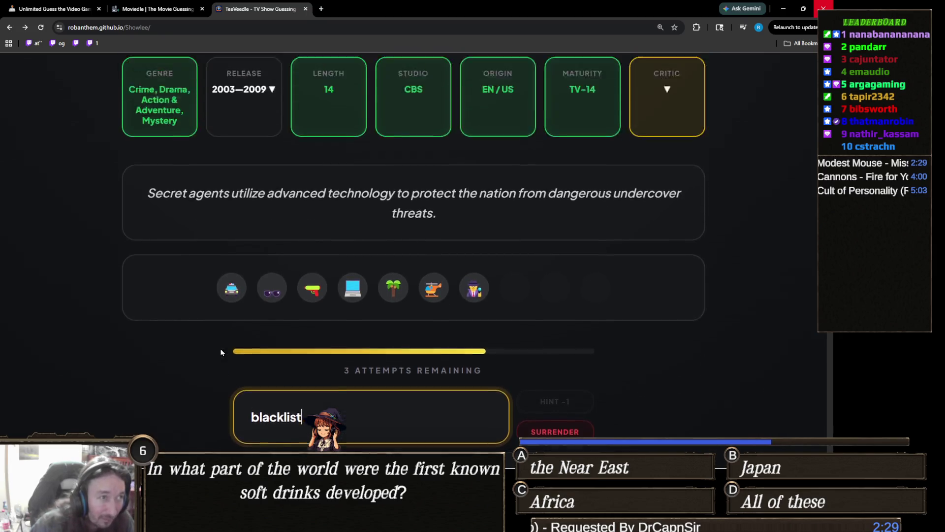
pyautogui.scroll(1, 221, 352)
pyautogui.scroll(-4, 207, 320)
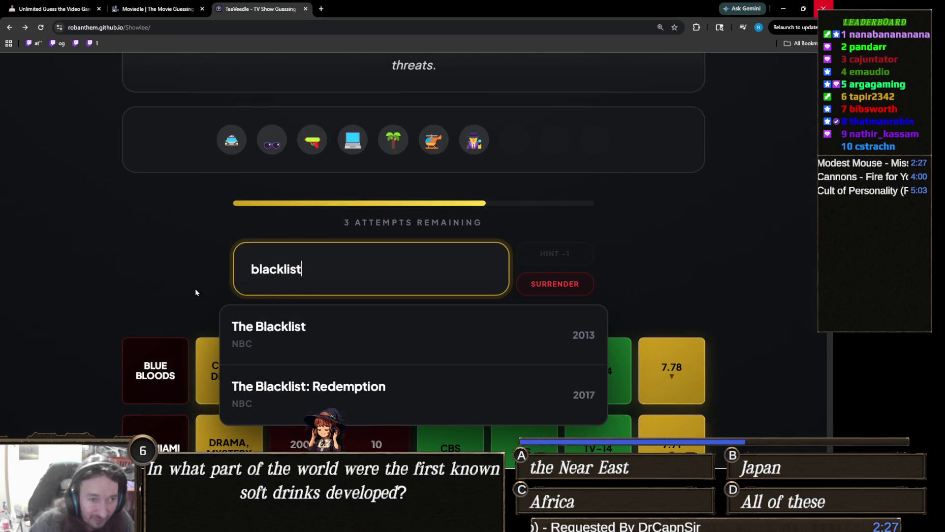
pyautogui.scroll(3, 178, 294)
pyautogui.press('BackSpace')
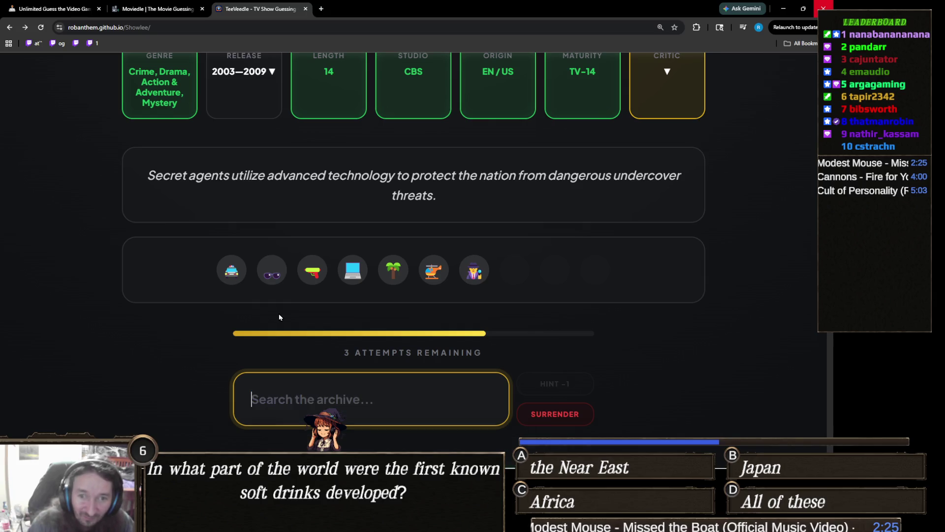
pyautogui.scroll(1, 279, 317)
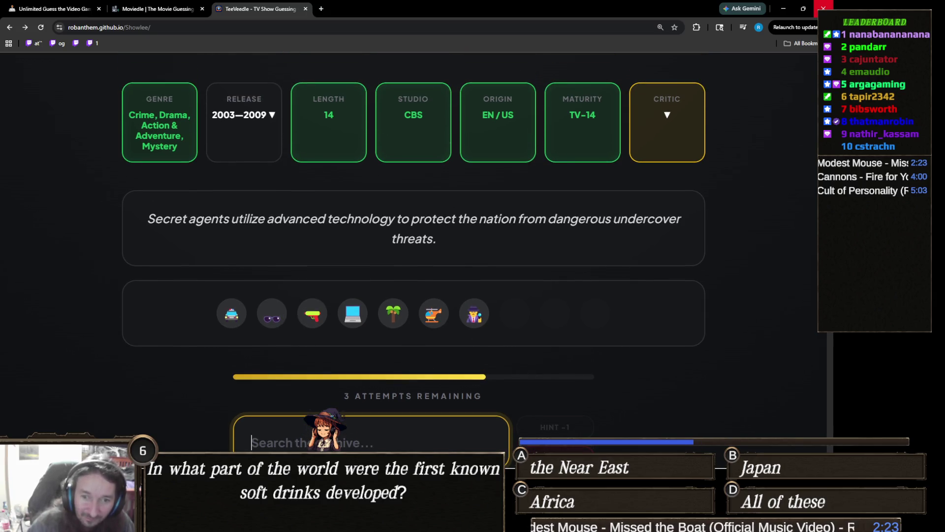
pyautogui.hotkey('alt', 'Tab')
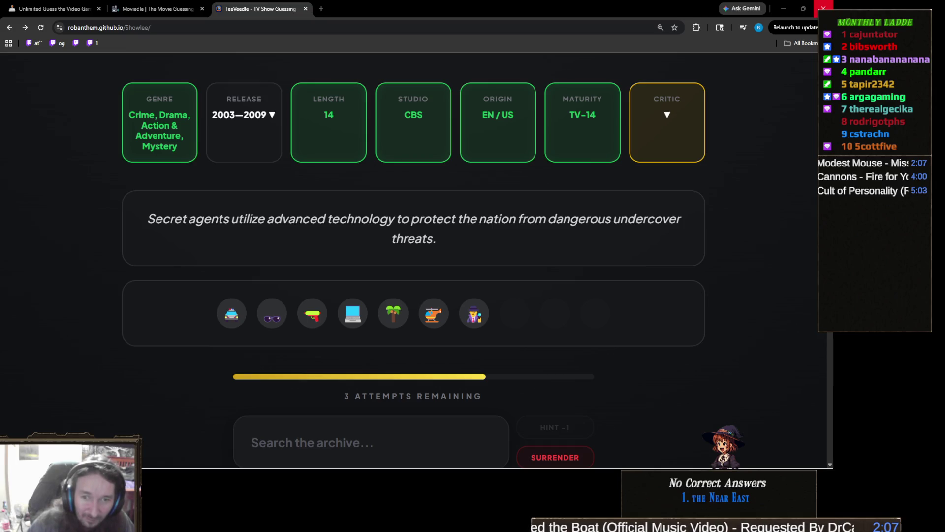
# Start a fresh 'csi' search and browse the CSI suggestions.
pyautogui.scroll(-1, 515, 394)
pyautogui.click(377, 391)
pyautogui.write('csi')
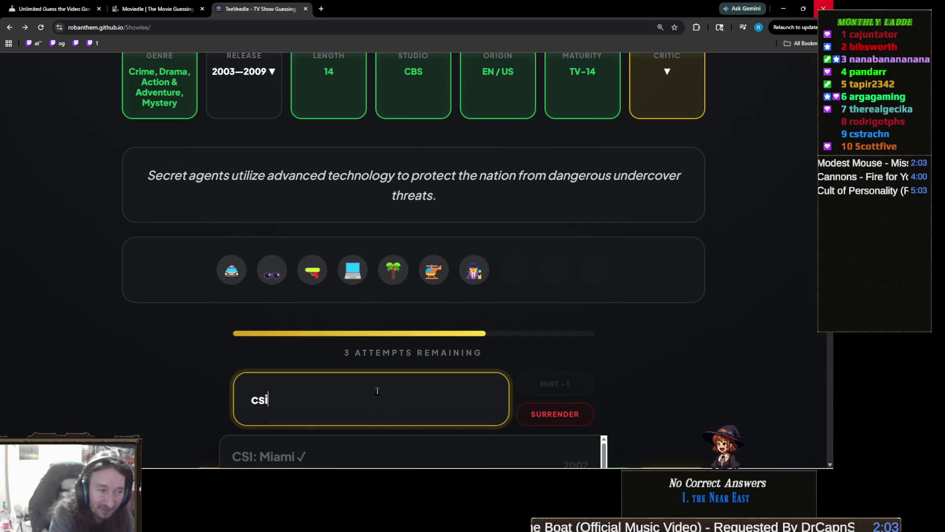
pyautogui.scroll(-5, 377, 391)
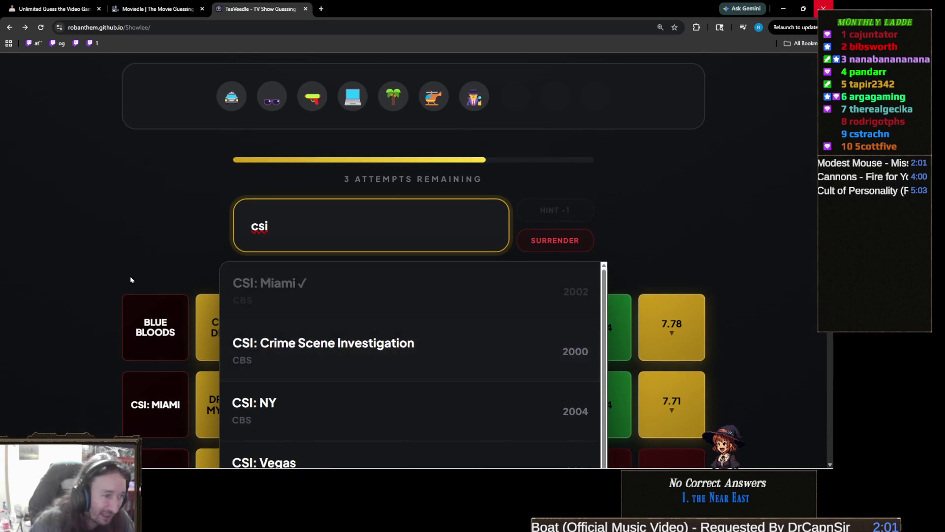
pyautogui.scroll(-3, 373, 328)
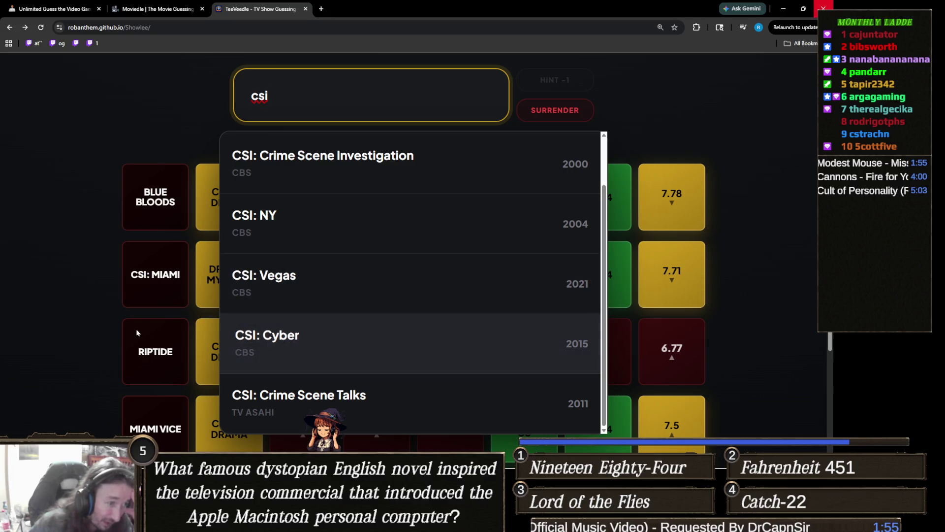
pyautogui.scroll(5, 165, 302)
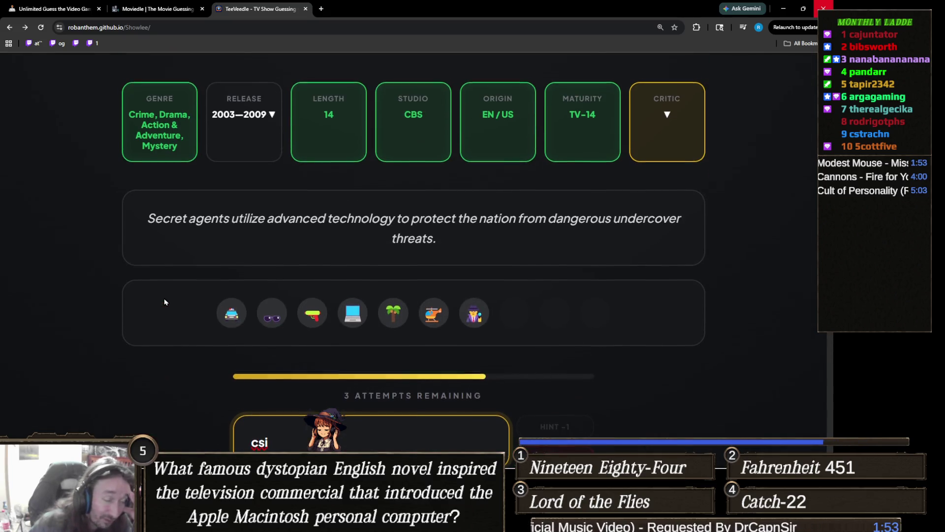
pyautogui.scroll(-2, 169, 296)
pyautogui.scroll(1, 173, 294)
pyautogui.scroll(-1, 177, 294)
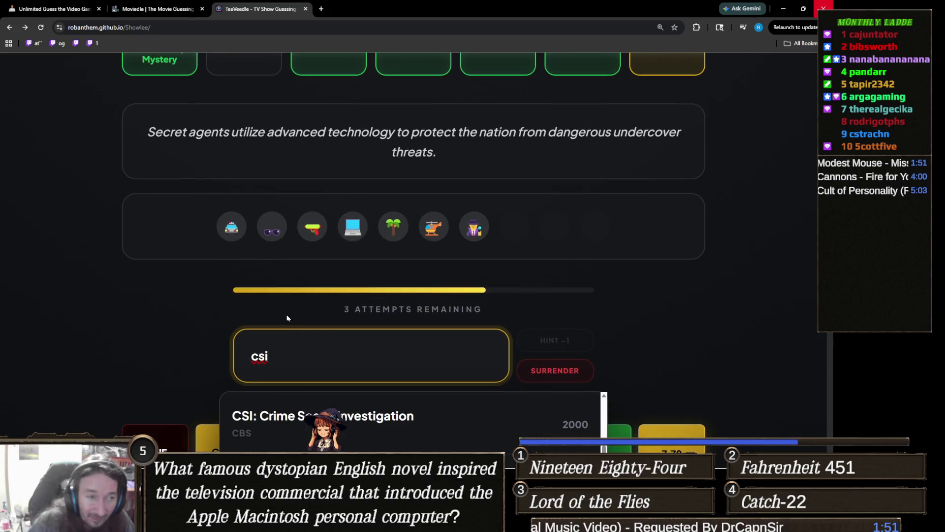
# Replace the search text with 'nci' and look over the NCIS suggestions.
pyautogui.doubleClick(305, 356)
pyautogui.write('b')
pyautogui.press('BackSpace')
pyautogui.write('nci')
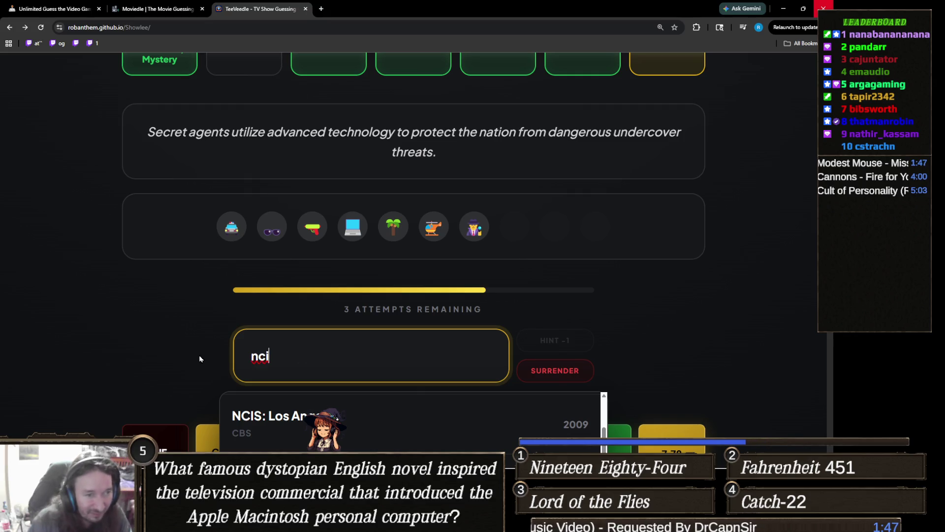
pyautogui.scroll(1, 175, 352)
pyautogui.scroll(-3, 175, 352)
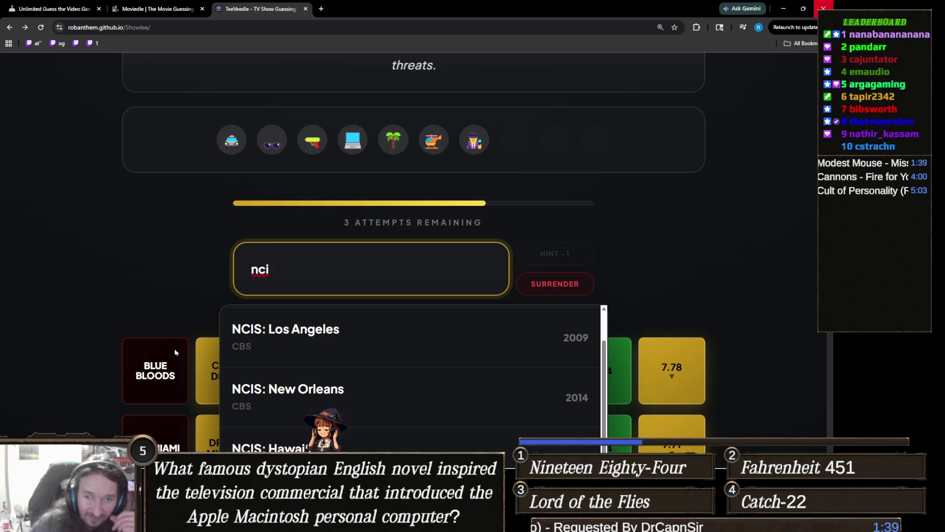
pyautogui.scroll(2, 175, 352)
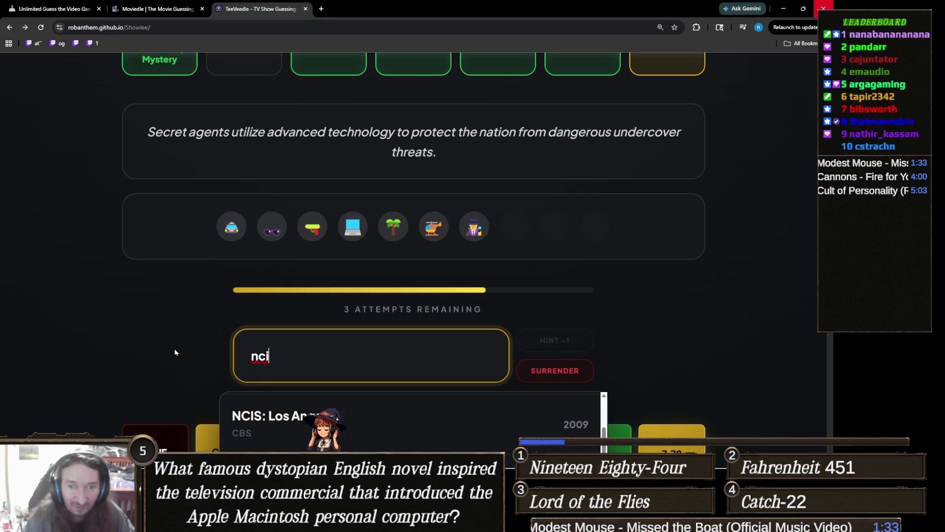
# Change the search to 'criminal m' to surface Criminal Minds (CBS, 2005).
pyautogui.doubleClick(279, 363)
pyautogui.write('criminal m')
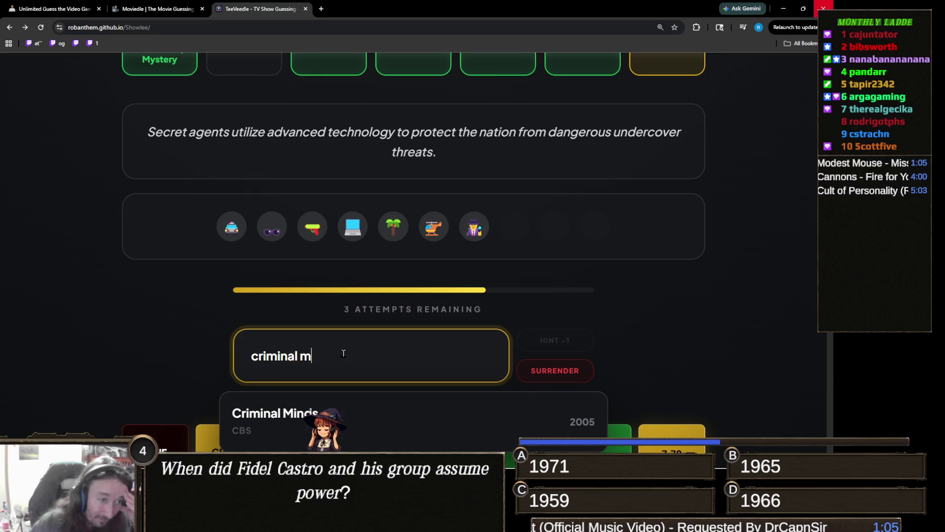
pyautogui.scroll(-2, 118, 319)
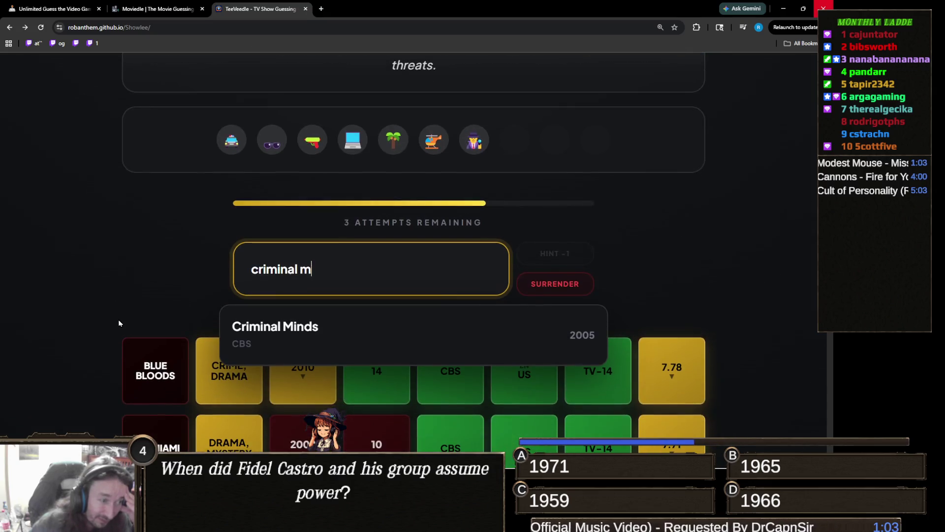
pyautogui.scroll(2, 125, 318)
pyautogui.scroll(1, 125, 319)
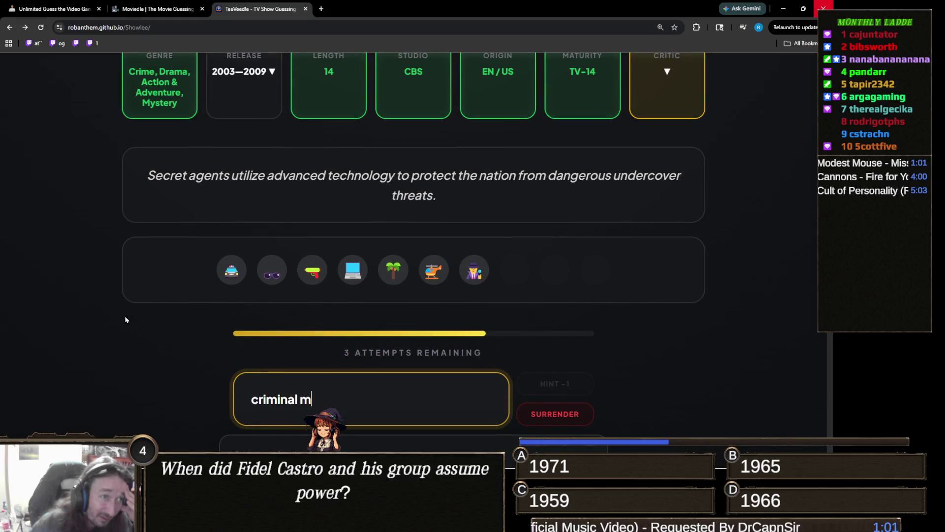
pyautogui.scroll(-3, 125, 319)
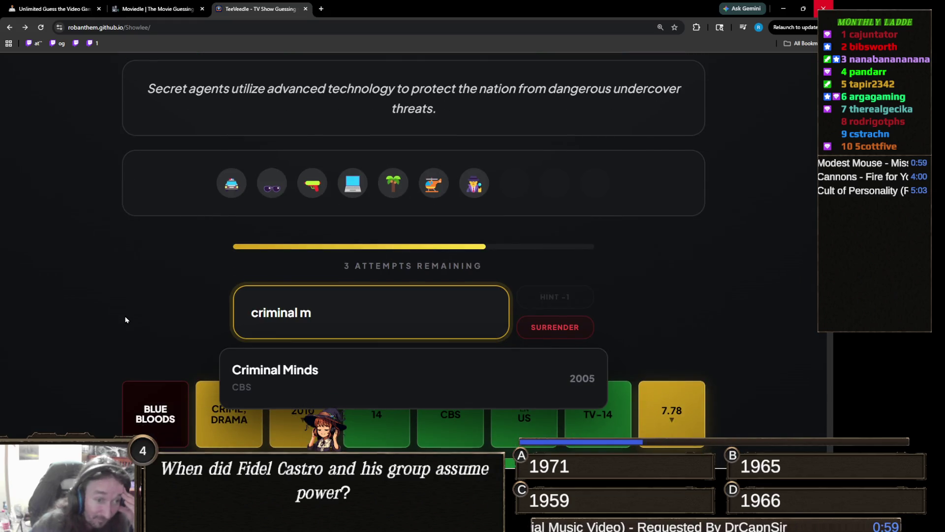
pyautogui.scroll(3, 125, 320)
pyautogui.scroll(-3, 125, 320)
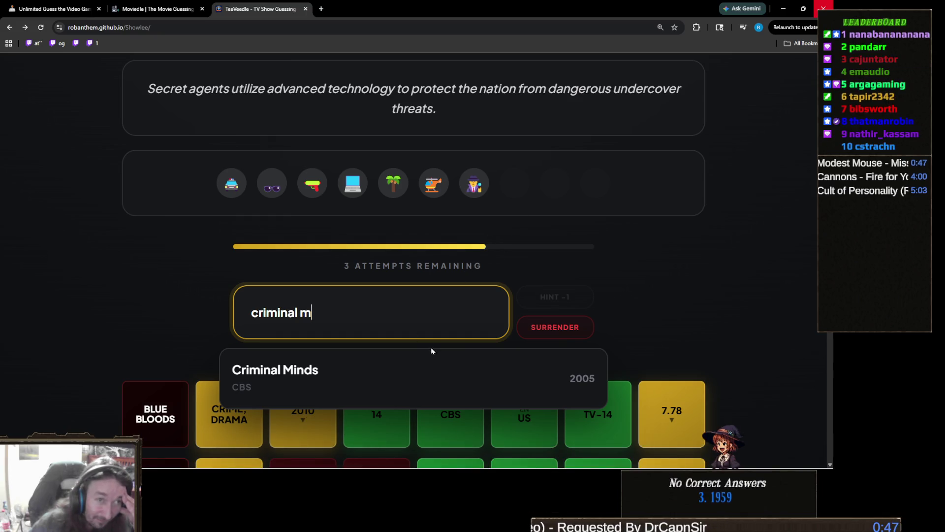
pyautogui.tripleClick(377, 321)
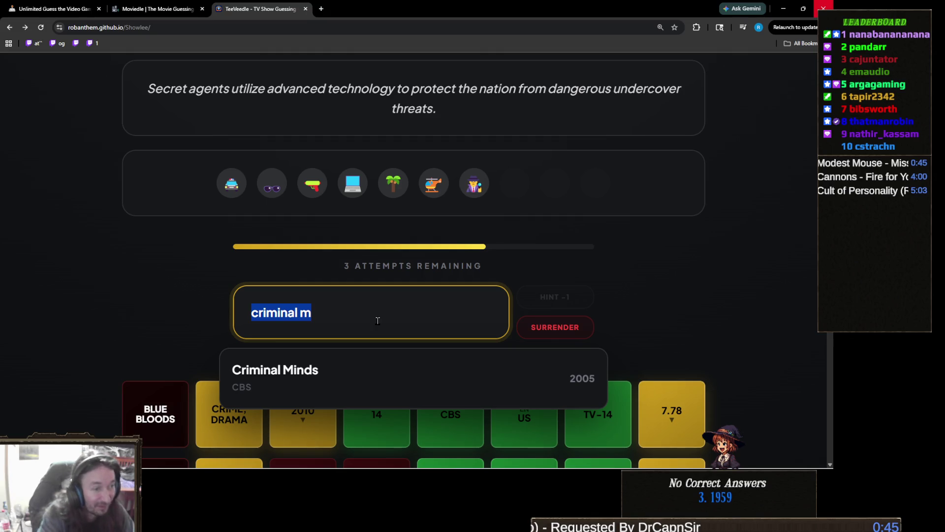
# Replace the search with 'nci' and scroll through NCIS: Los Angeles, New Orleans and Hawai'i.
pyautogui.write('nci')
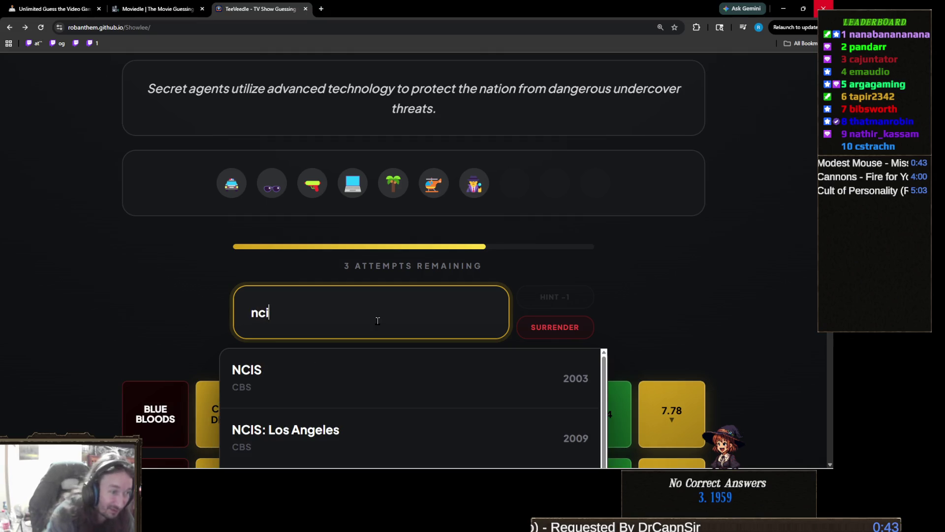
pyautogui.scroll(-1, 148, 276)
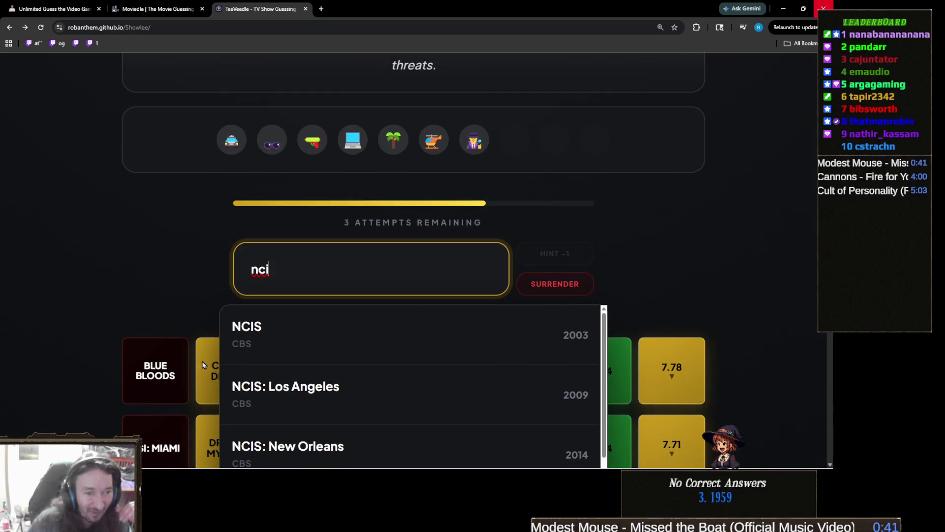
pyautogui.scroll(5, 163, 335)
pyautogui.scroll(-4, 161, 338)
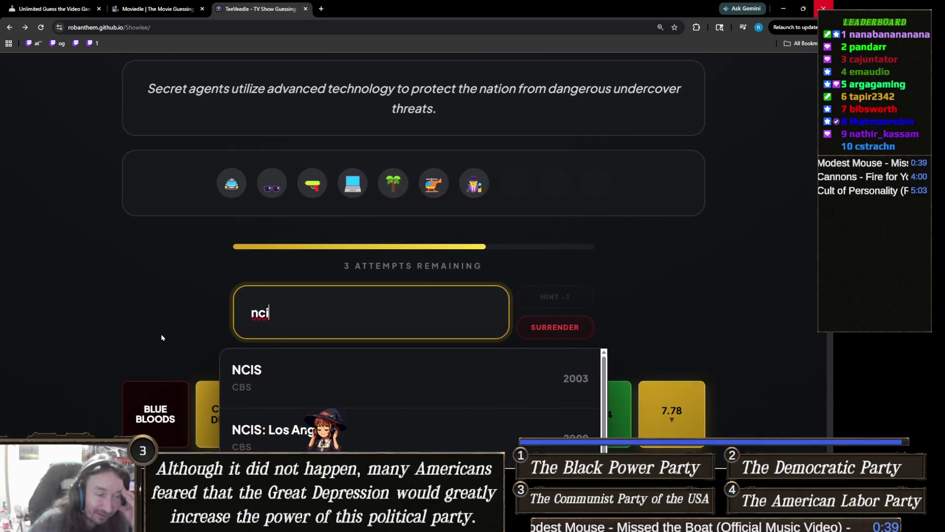
pyautogui.scroll(-2, 161, 338)
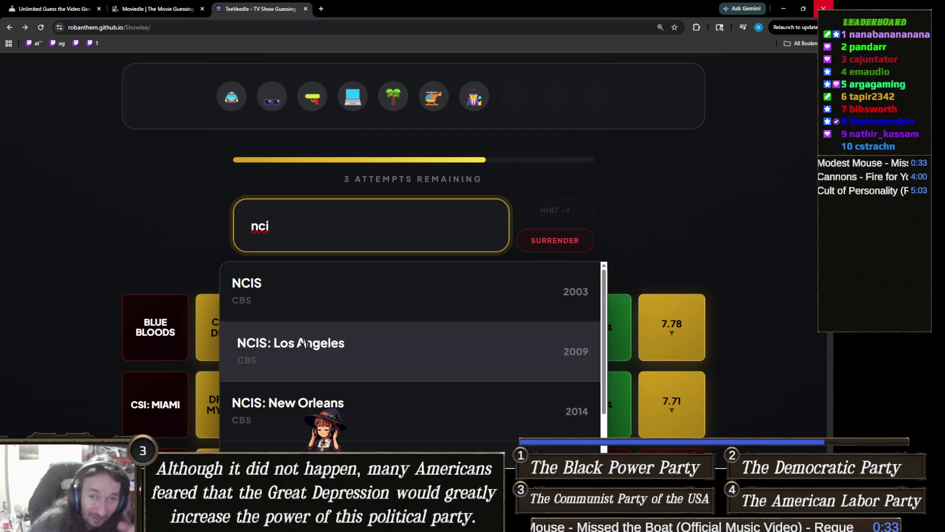
pyautogui.scroll(2, 120, 326)
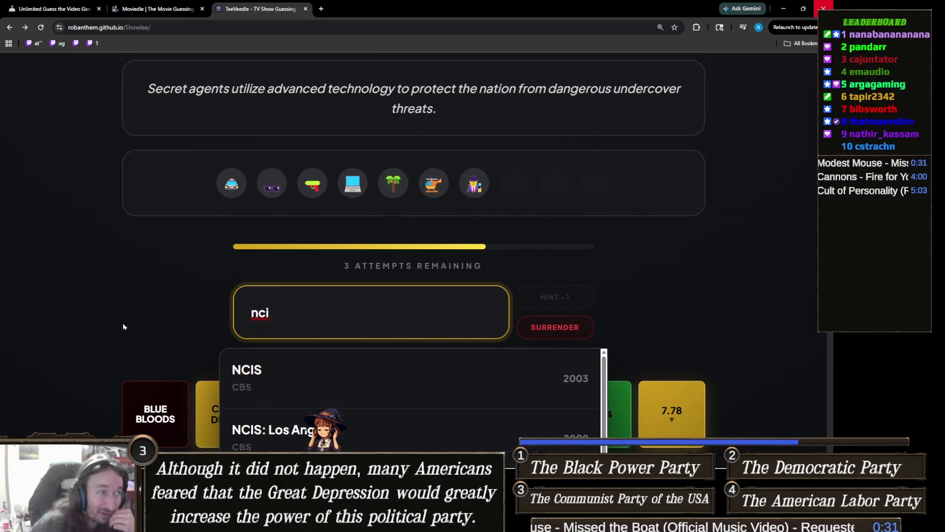
pyautogui.scroll(2, 126, 327)
pyautogui.scroll(-2, 126, 328)
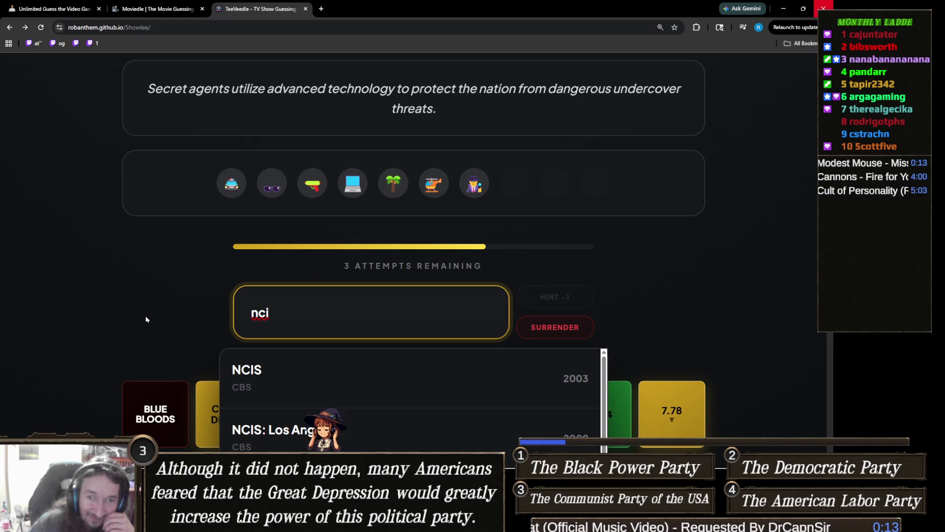
pyautogui.scroll(-1, 317, 323)
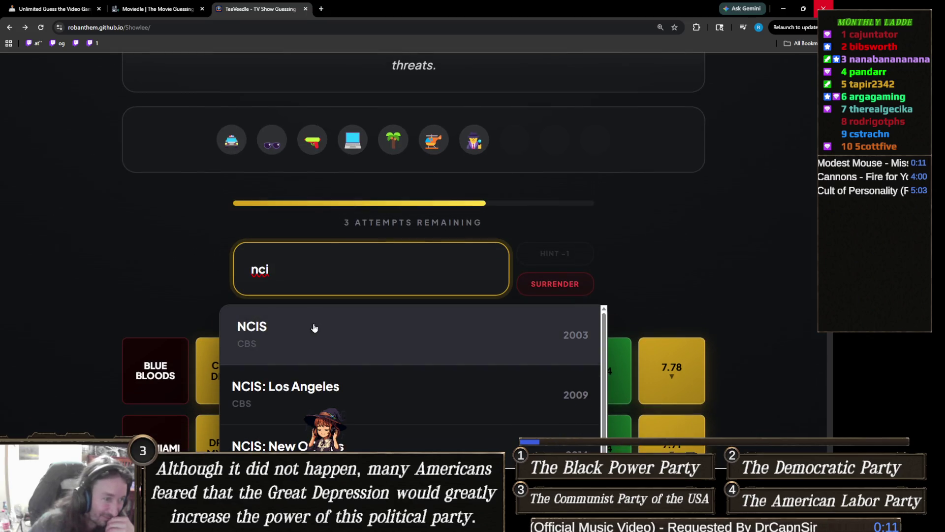
pyautogui.scroll(-1, 314, 328)
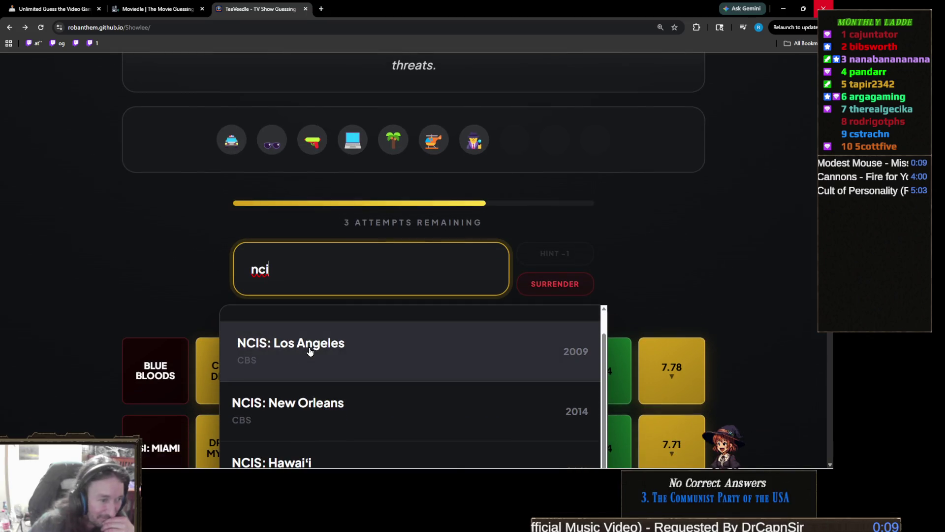
pyautogui.scroll(3, 144, 340)
pyautogui.scroll(-4, 144, 340)
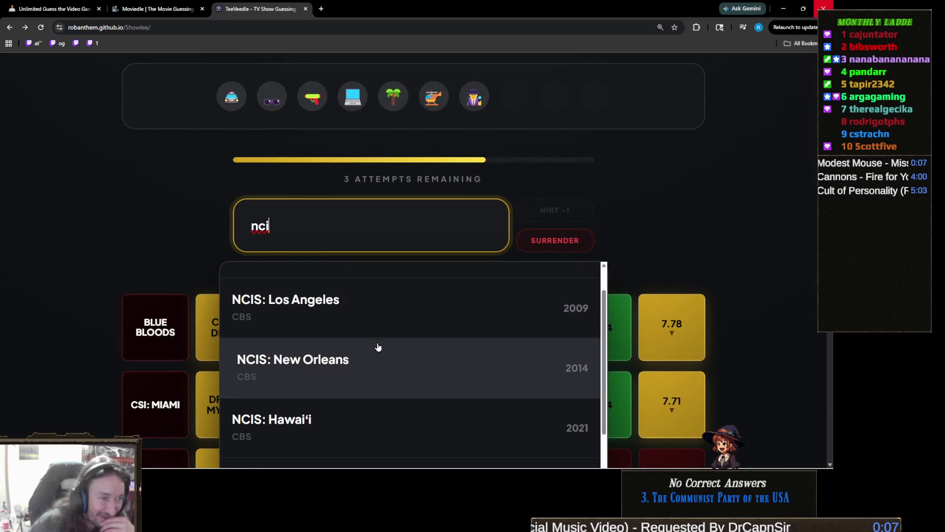
pyautogui.click(356, 359)
pyautogui.scroll(5, 290, 353)
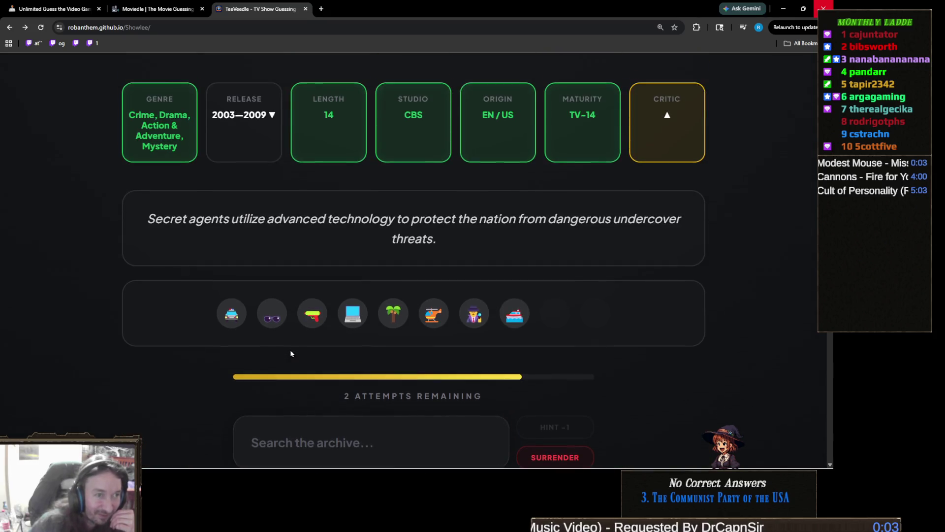
pyautogui.scroll(-5, 290, 353)
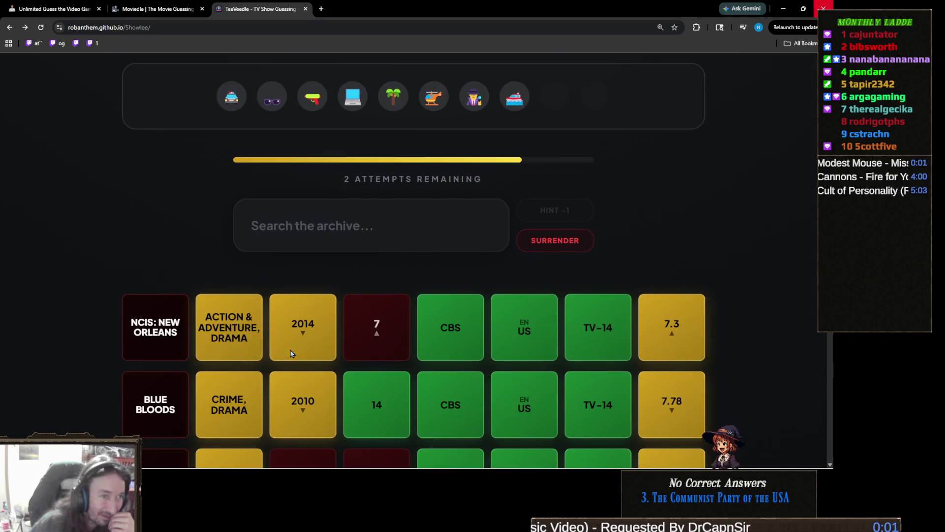
pyautogui.scroll(4, 291, 353)
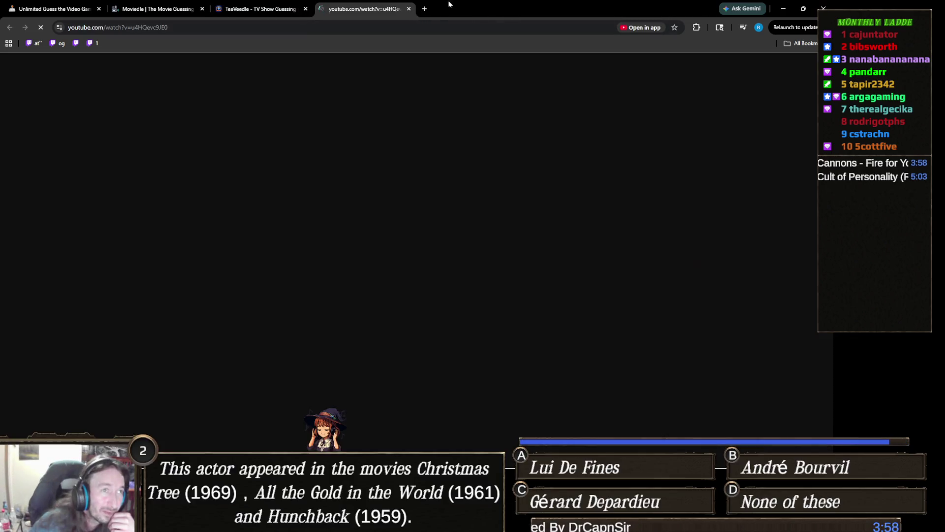
pyautogui.click(409, 9)
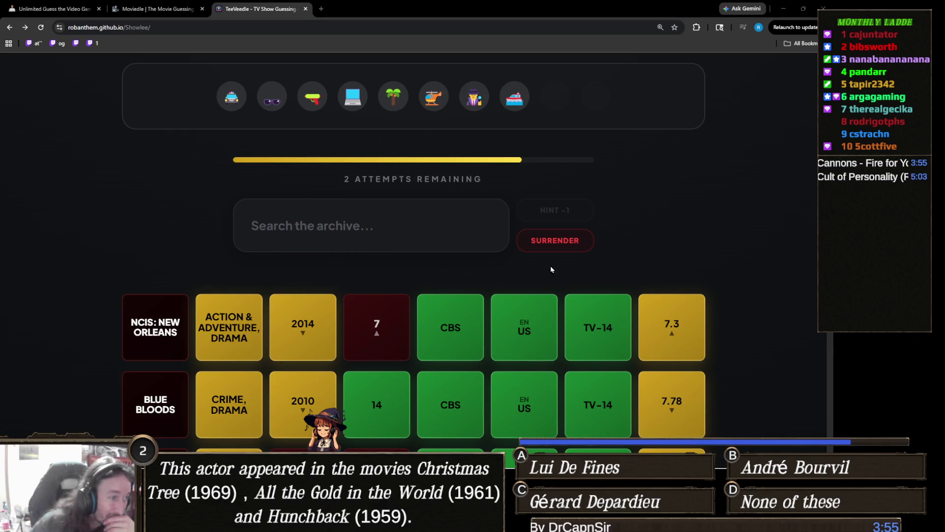
pyautogui.scroll(3, 551, 269)
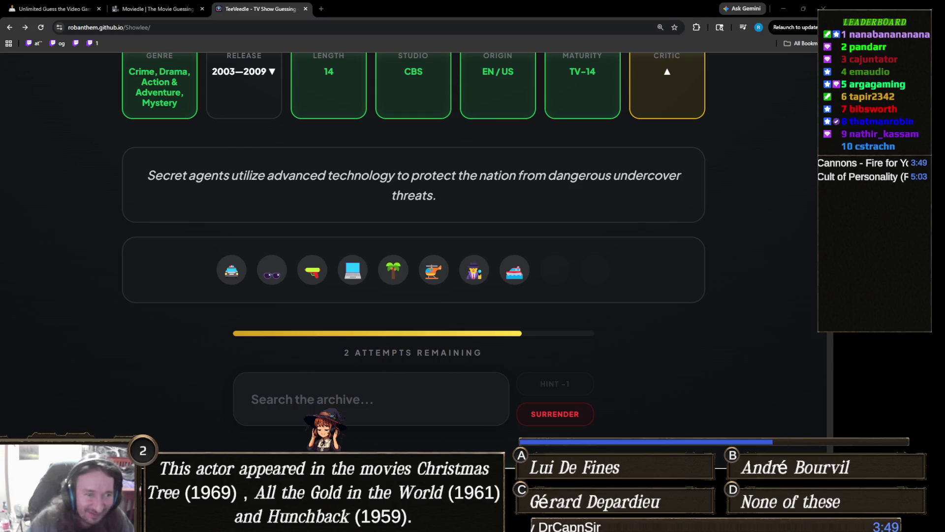
pyautogui.scroll(2, 462, 322)
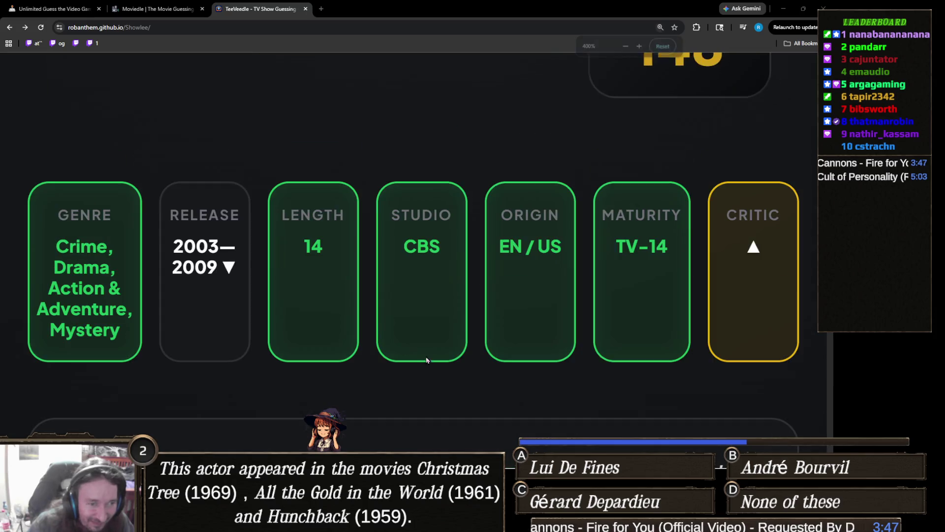
pyautogui.scroll(-3, 575, 363)
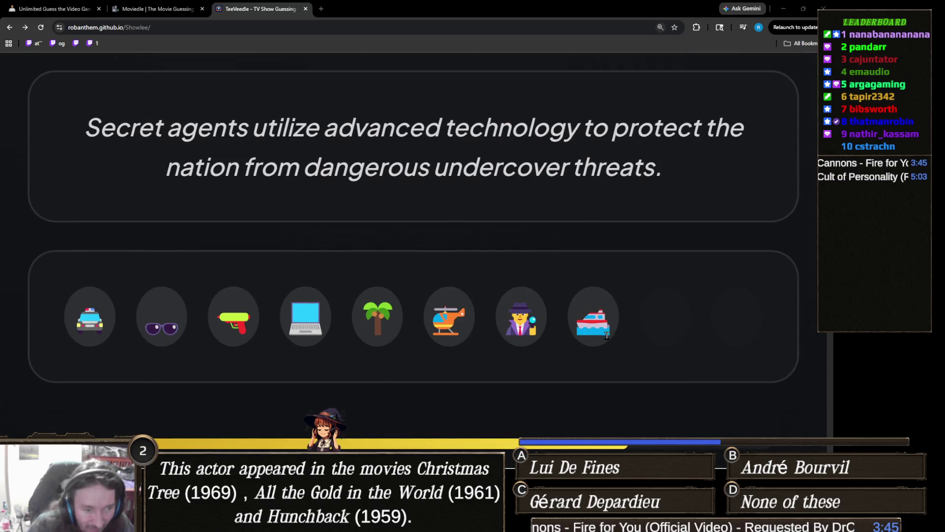
pyautogui.scroll(3, 591, 323)
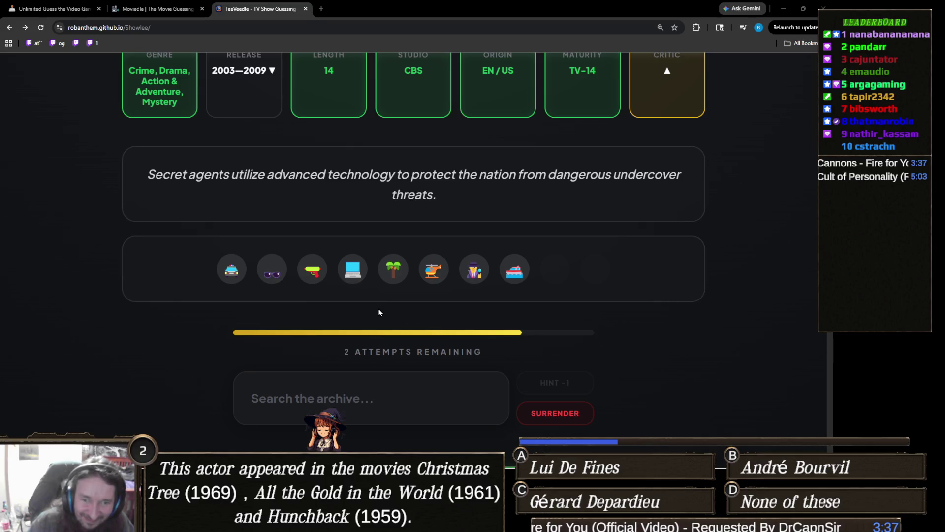
# Search 'ncis' and submit NCIS: Los Angeles, winning with a 149 win streak.
pyautogui.click(387, 388)
pyautogui.scroll(-2, 429, 294)
pyautogui.write('ncis')
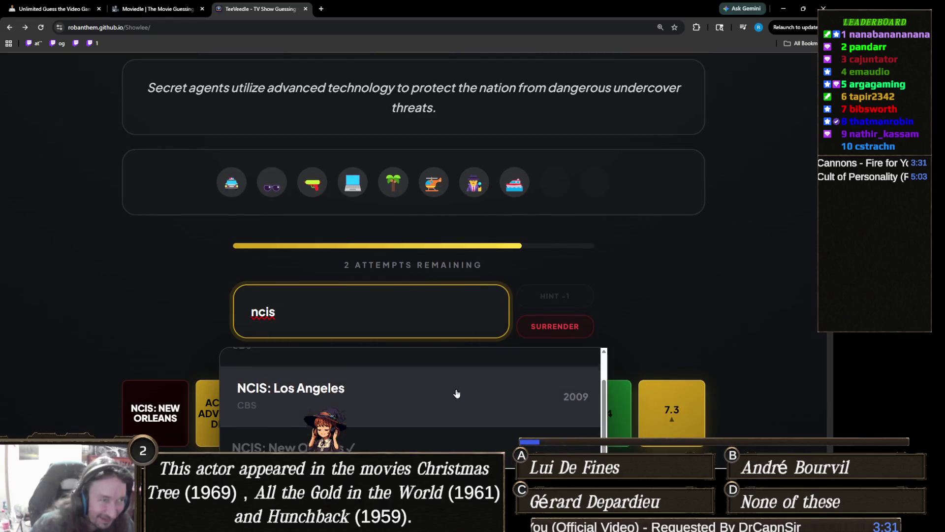
pyautogui.scroll(3, 457, 392)
pyautogui.scroll(-3, 376, 288)
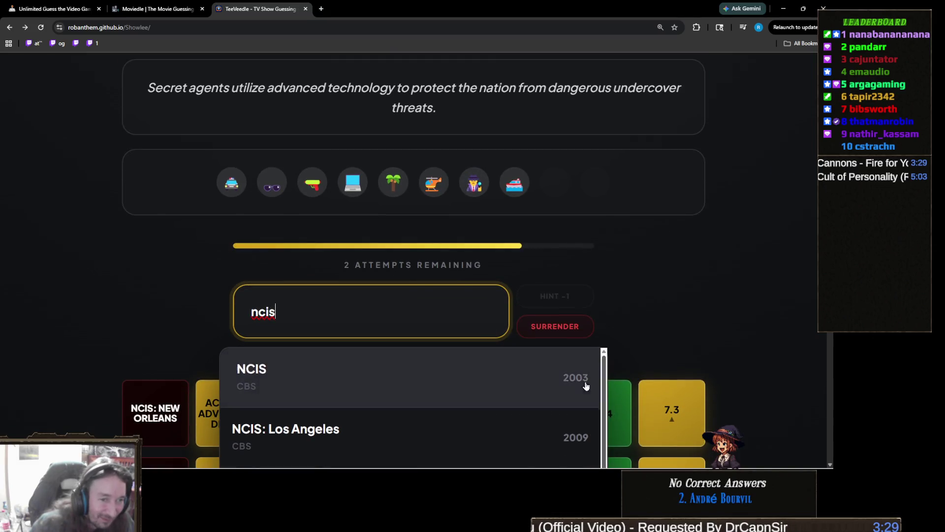
pyautogui.click(458, 431)
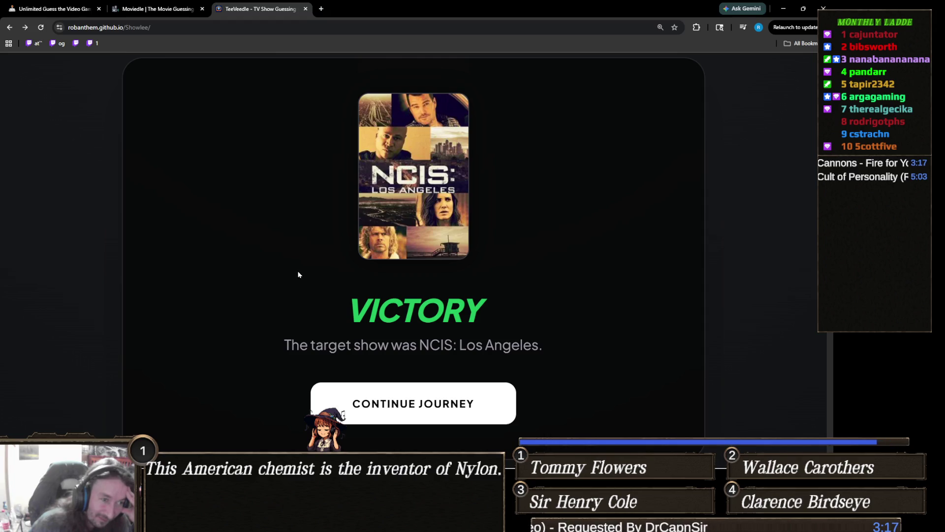
# Review the NCIS: Los Angeles victory details, then return to the Unity editor.
pyautogui.scroll(-3, 303, 267)
pyautogui.scroll(-2, 304, 270)
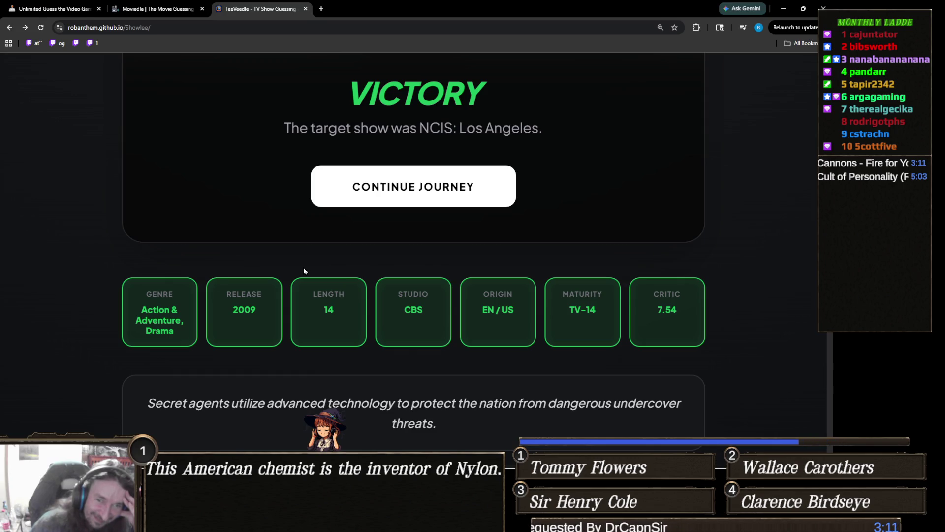
pyautogui.scroll(5, 303, 267)
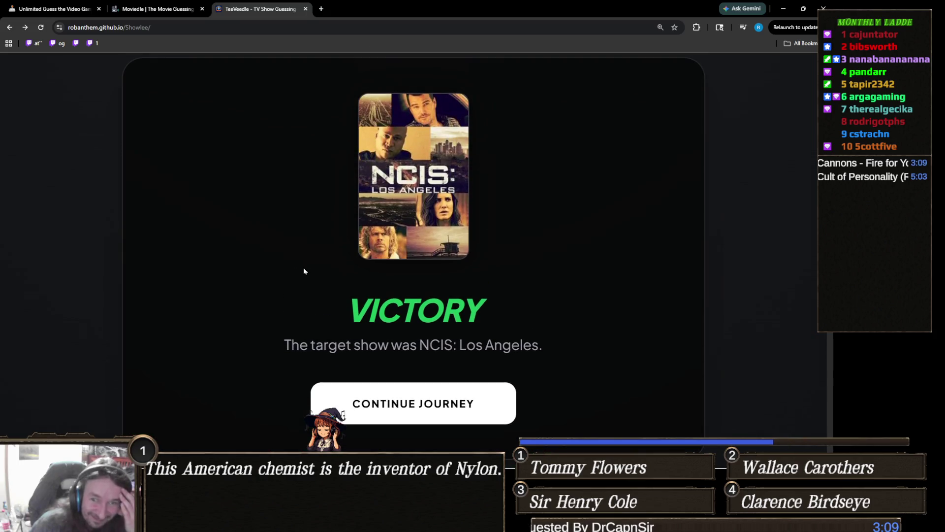
pyautogui.scroll(1, 303, 267)
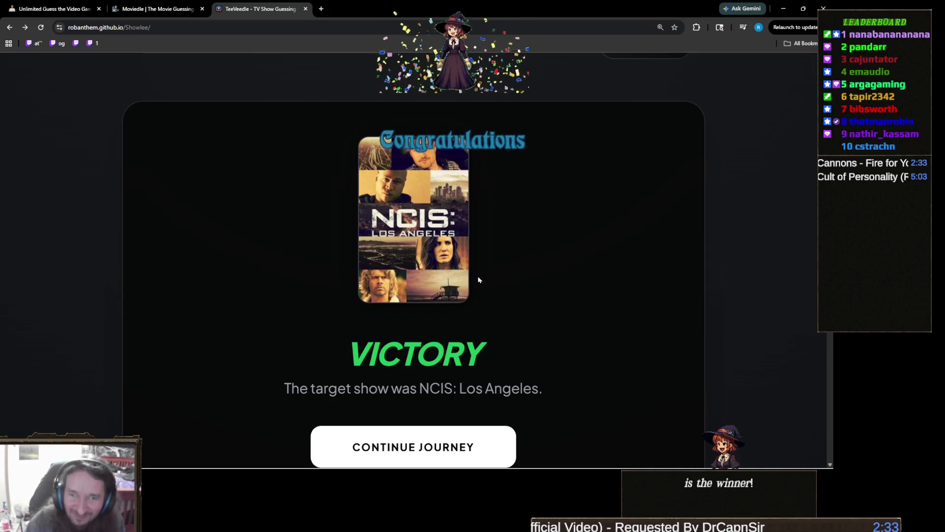
pyautogui.scroll(2, 418, 264)
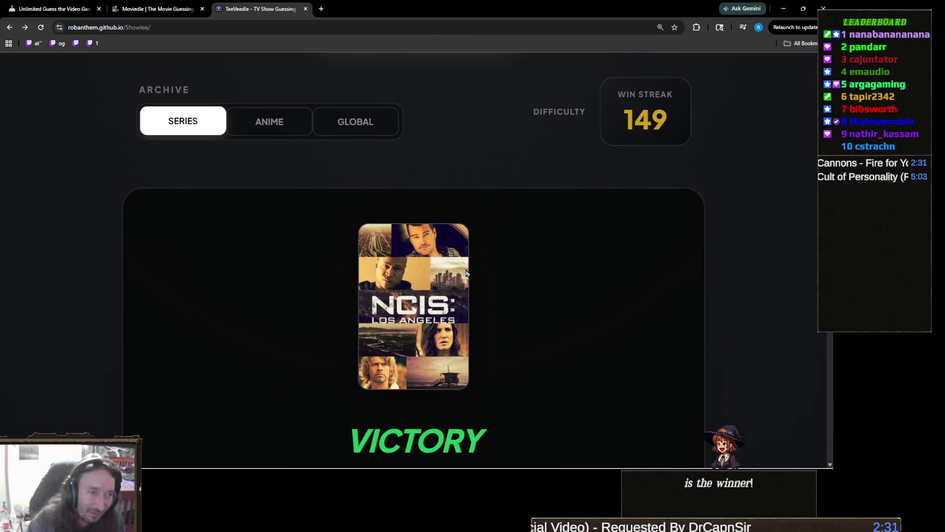
pyautogui.scroll(-2, 369, 299)
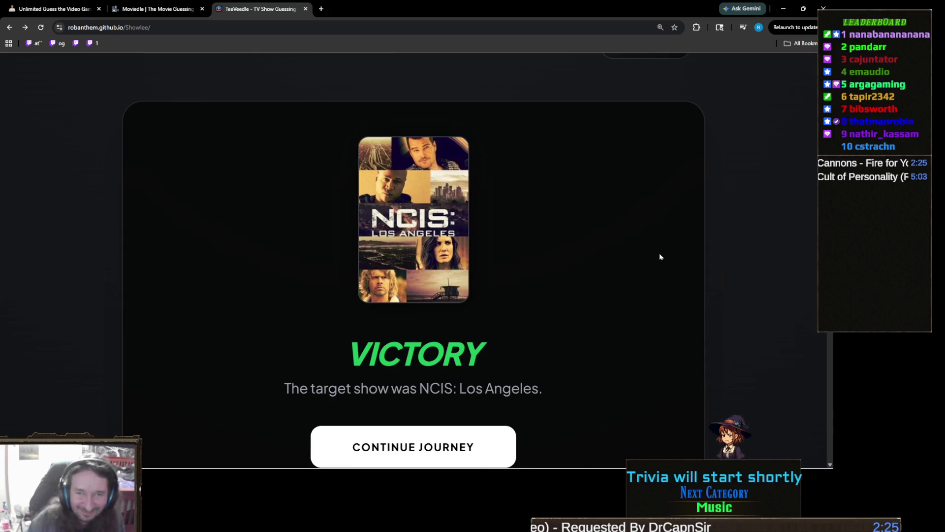
pyautogui.scroll(5, 591, 248)
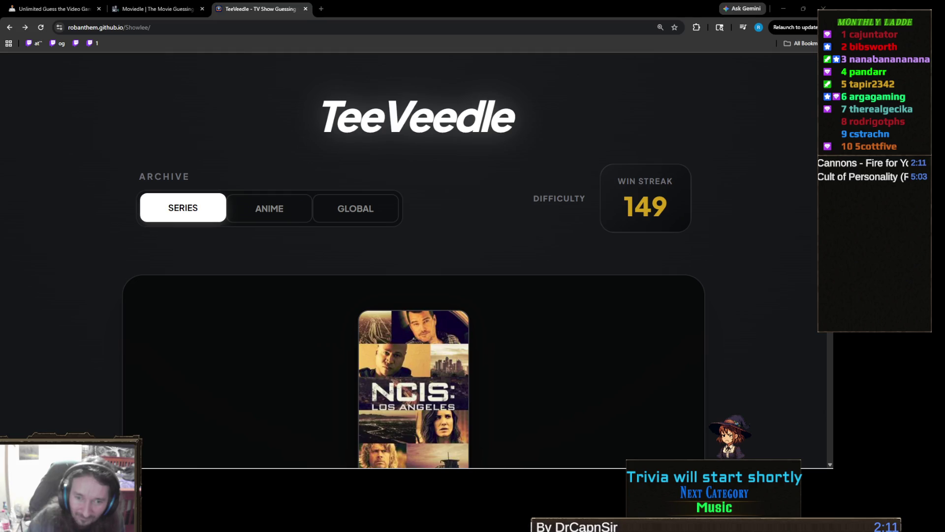
pyautogui.scroll(-2, 407, 296)
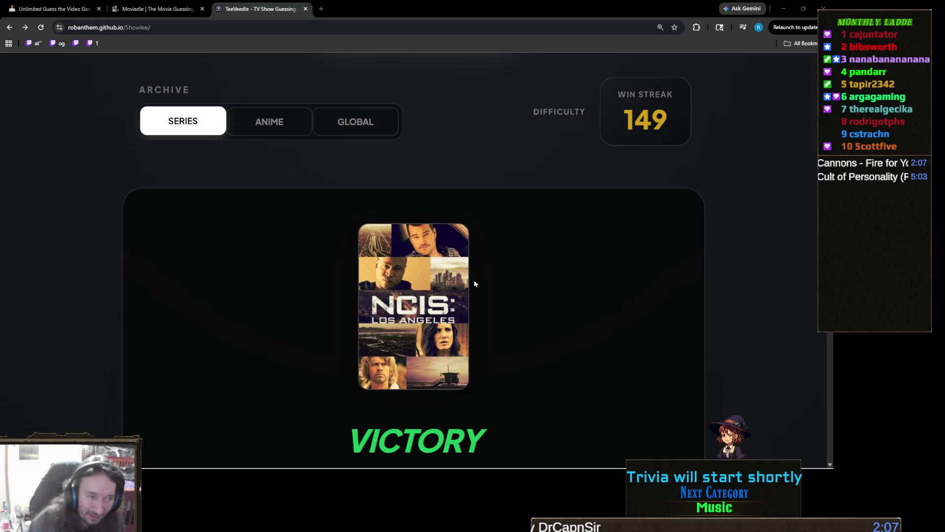
pyautogui.scroll(-7, 487, 284)
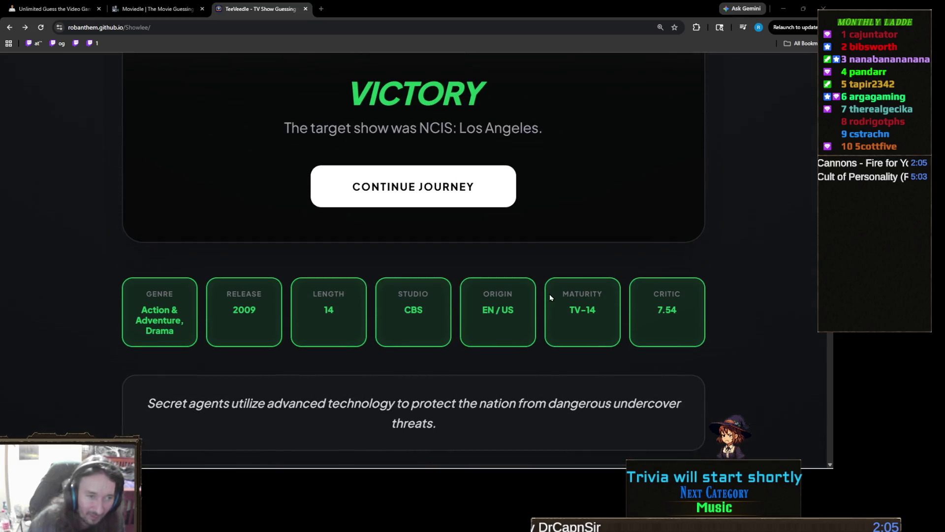
pyautogui.scroll(-3, 550, 297)
pyautogui.scroll(7, 552, 296)
pyautogui.scroll(-2, 461, 261)
pyautogui.scroll(-3, 546, 265)
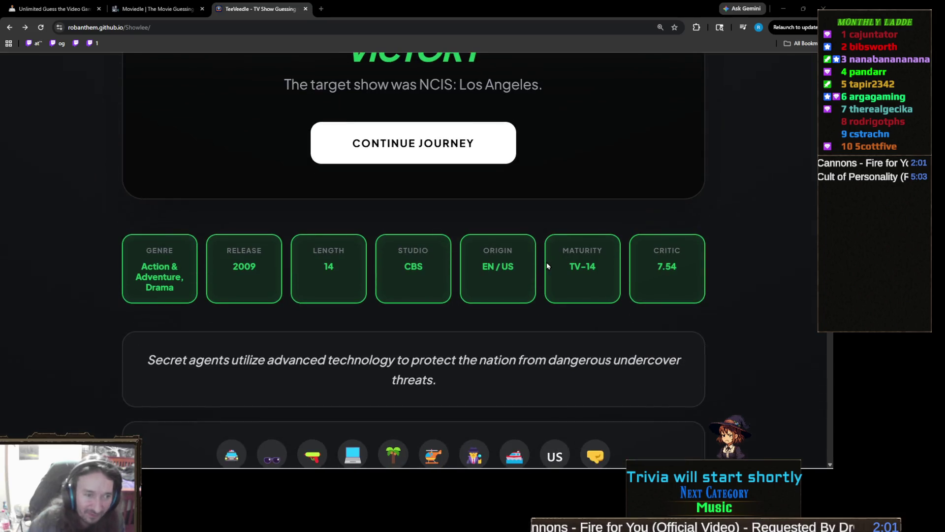
pyautogui.scroll(-2, 547, 266)
pyautogui.scroll(6, 547, 264)
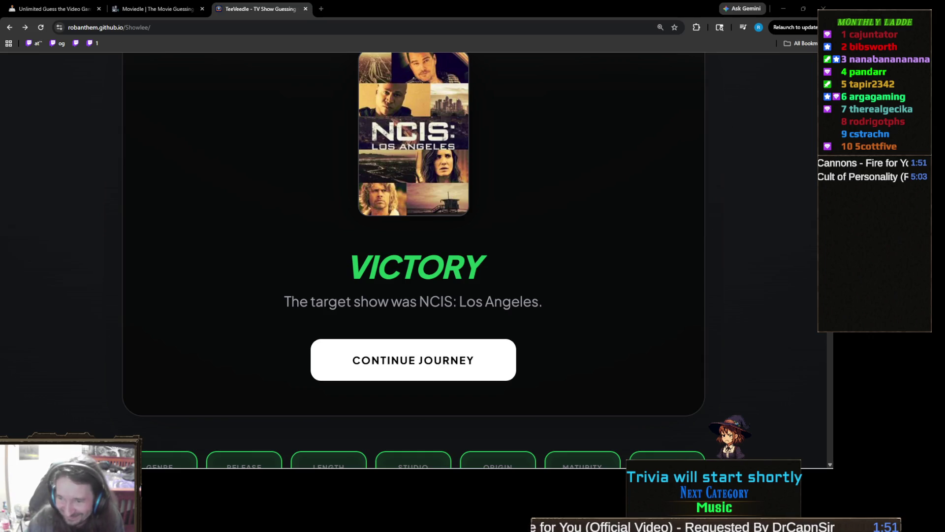
pyautogui.hotkey('alt', 'Tab')
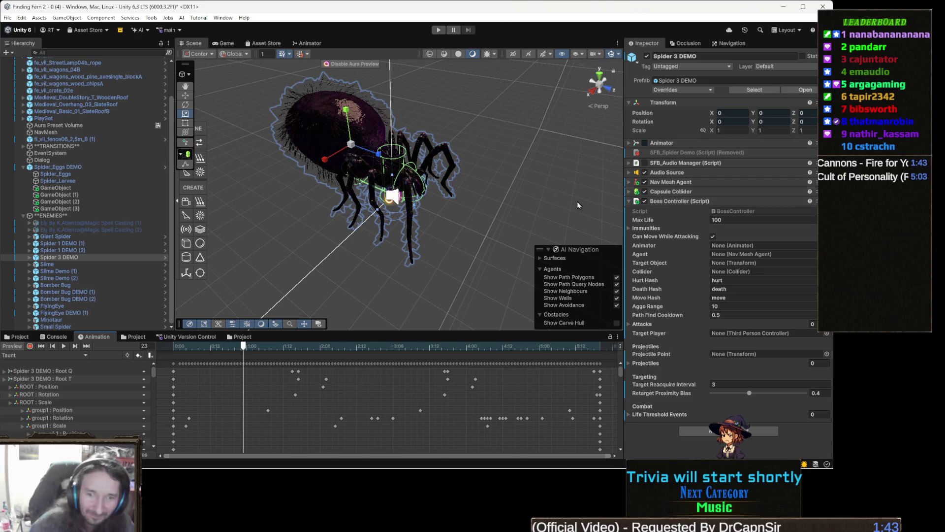
# Orbit closer around the spider and play the Taunt clip preview.
pyautogui.moveTo(426, 247); pyautogui.dragTo(479, 212)
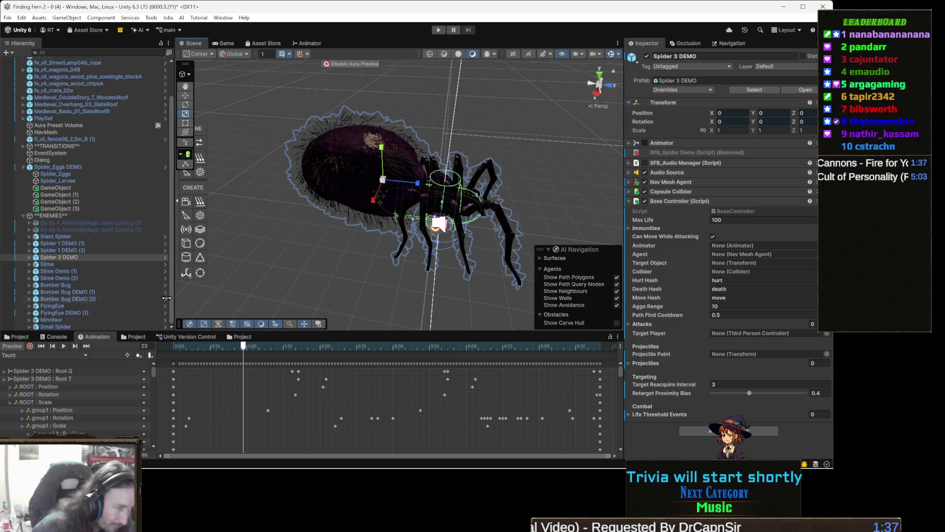
pyautogui.click(64, 346)
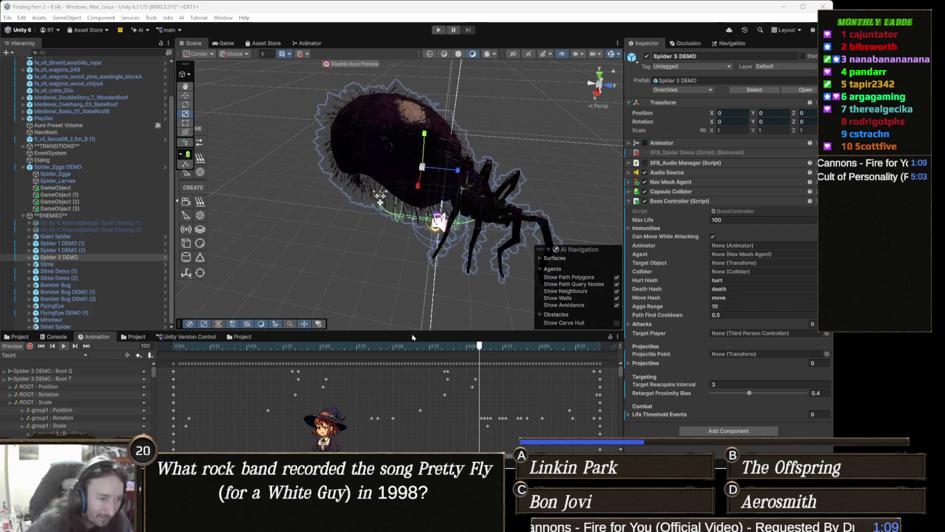
# Stop Taunt, switch to the Attack 3 clip, and scrub its bite between frames 10 and 31.
pyautogui.click(387, 346)
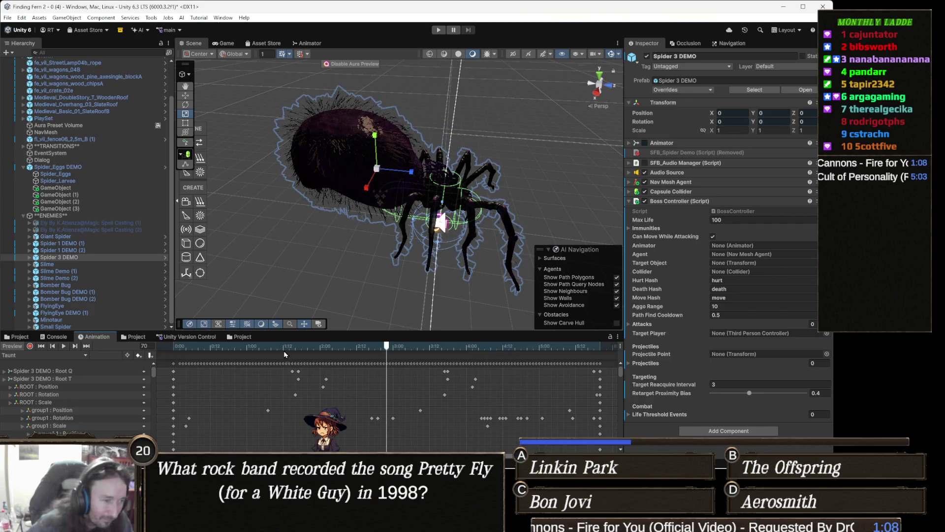
pyautogui.click(41, 356)
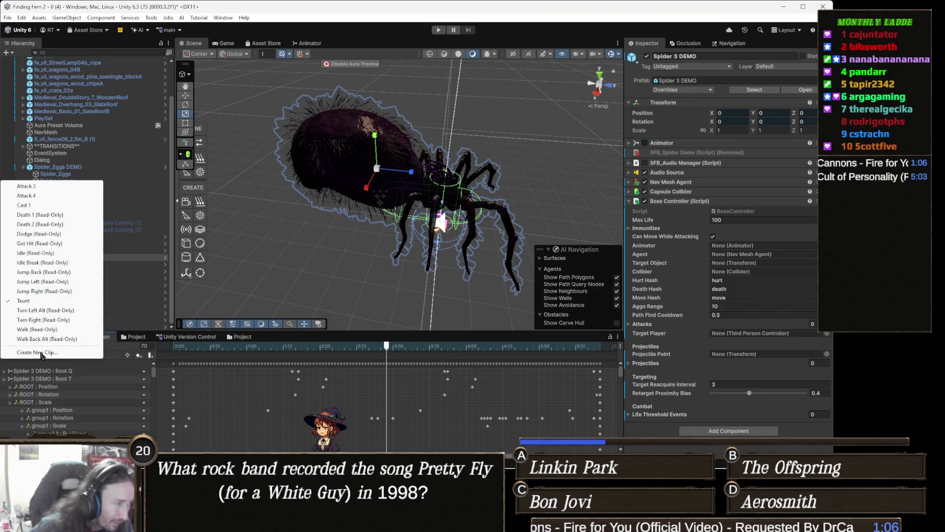
pyautogui.click(51, 187)
pyautogui.click(280, 346)
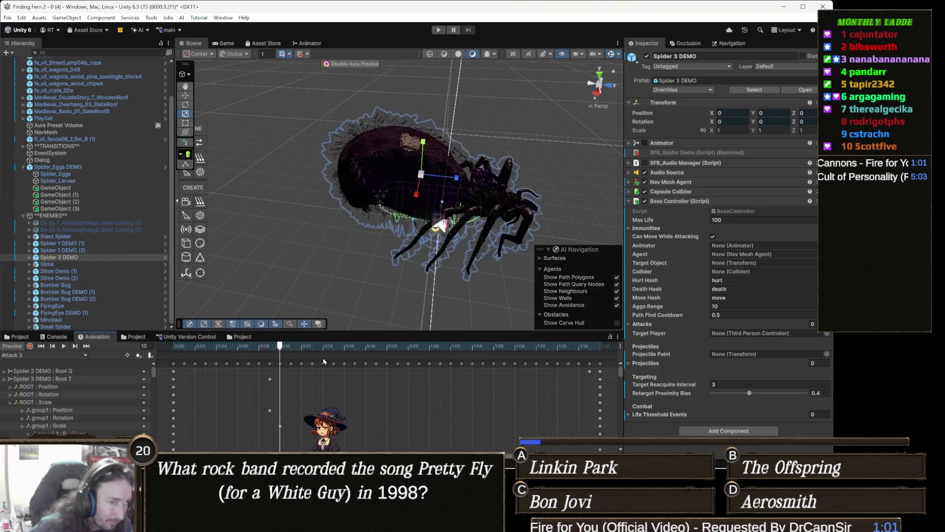
pyautogui.click(334, 346)
pyautogui.moveTo(335, 373); pyautogui.dragTo(509, 387)
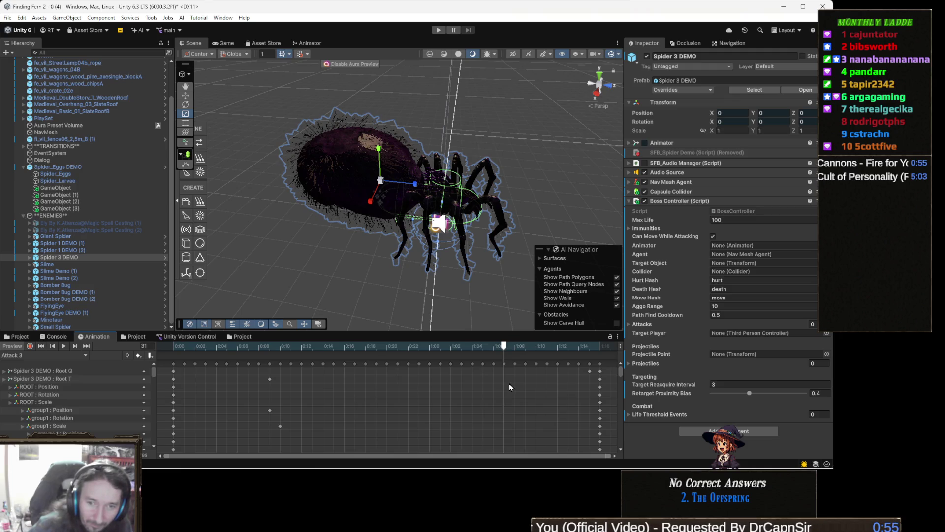
pyautogui.moveTo(509, 387)
pyautogui.mouseDown()
pyautogui.moveTo(306, 389)
pyautogui.moveTo(504, 395)
pyautogui.moveTo(358, 386)
pyautogui.mouseUp()
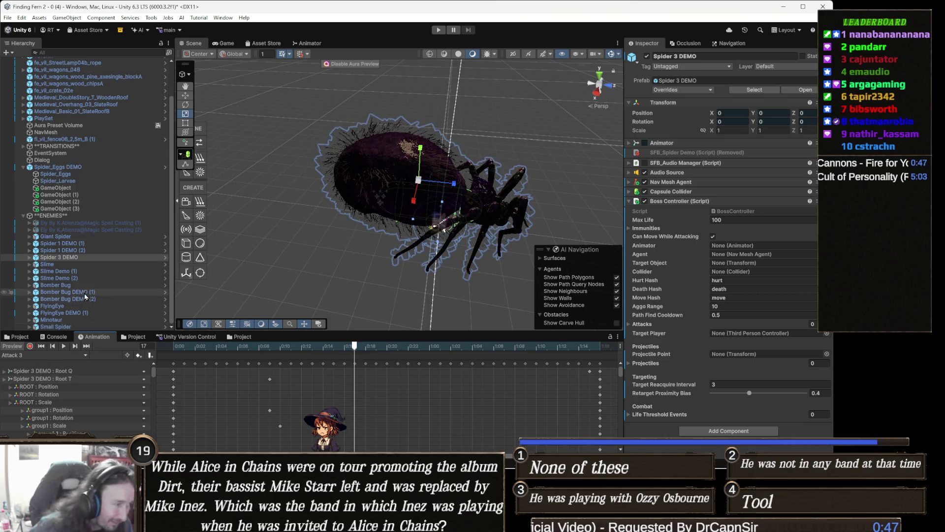
# Add an empty child named BiteAOE under Spider 3 DEMO and orbit to check its placement.
pyautogui.rightClick(67, 259)
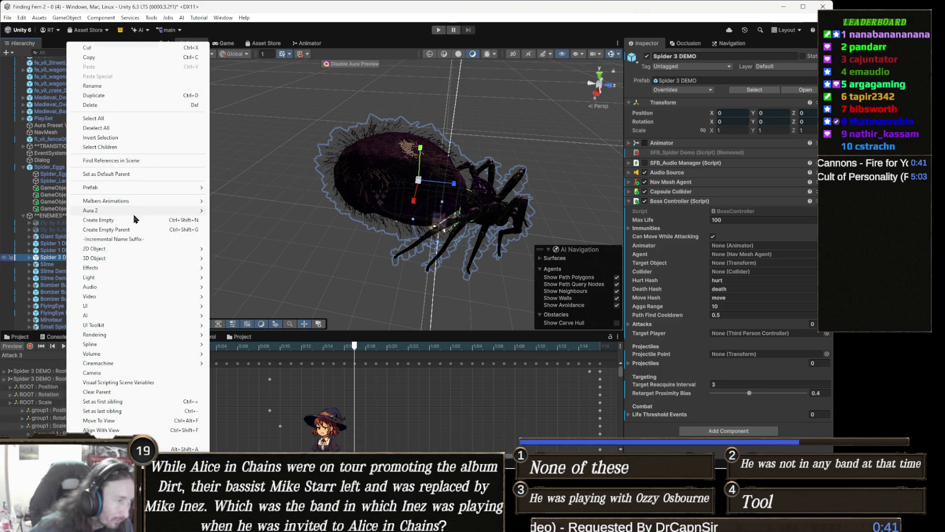
pyautogui.click(116, 221)
pyautogui.write('B')
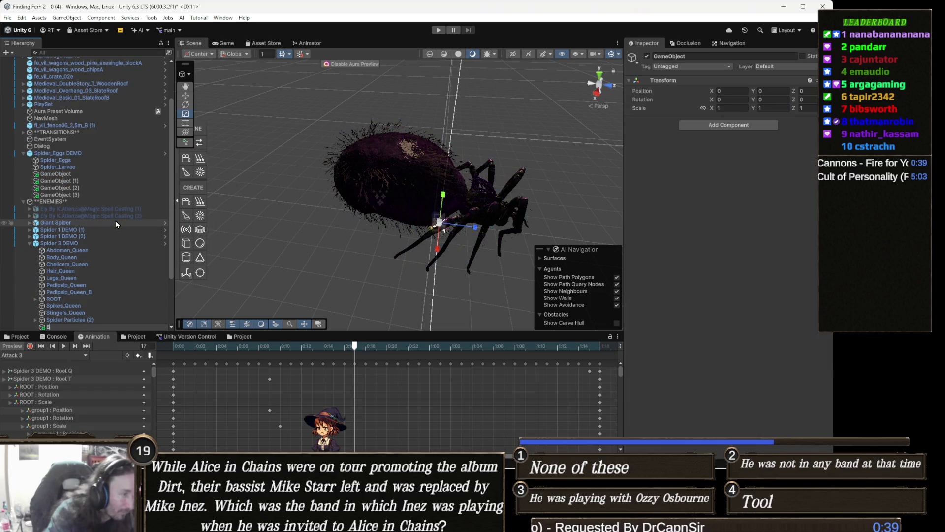
pyautogui.write('iteAOE')
pyautogui.press('Return')
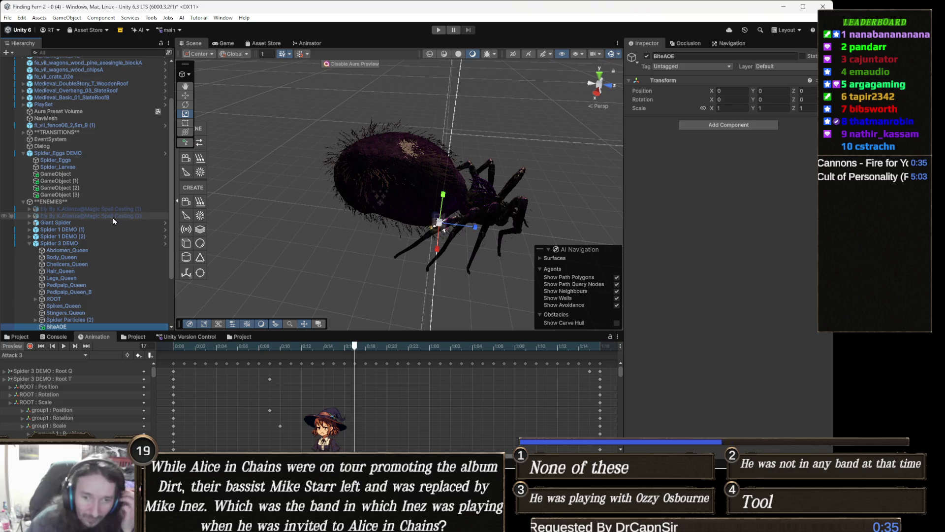
pyautogui.moveTo(461, 236)
pyautogui.keyDown('alt'); pyautogui.mouseDown()
pyautogui.moveTo(474, 215)
pyautogui.moveTo(445, 237)
pyautogui.moveTo(495, 236)
pyautogui.moveTo(481, 236)
pyautogui.moveTo(493, 216)
pyautogui.mouseUp(); pyautogui.keyUp('alt')
# Add an Aoe script, a Sphere Collider and a Rigidbody to BiteAOE.
pyautogui.click(721, 126)
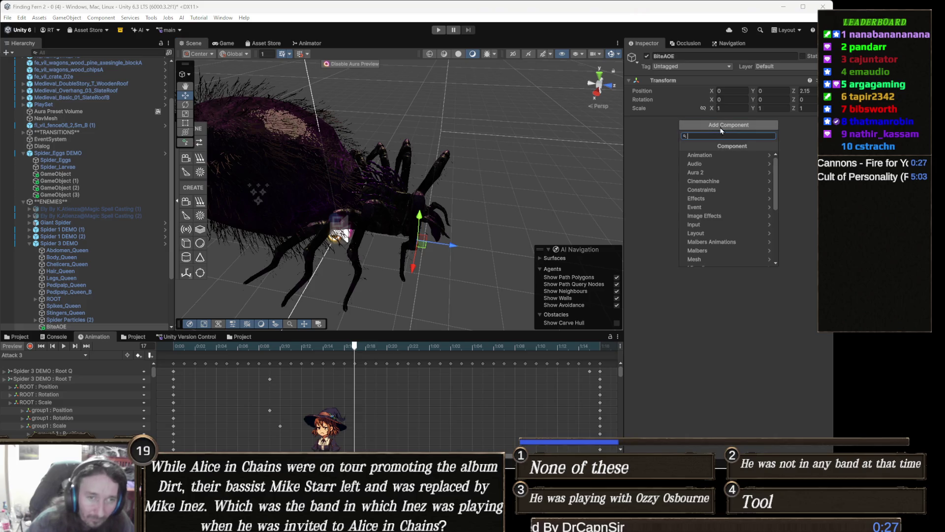
pyautogui.write('aoe')
pyautogui.press('Return')
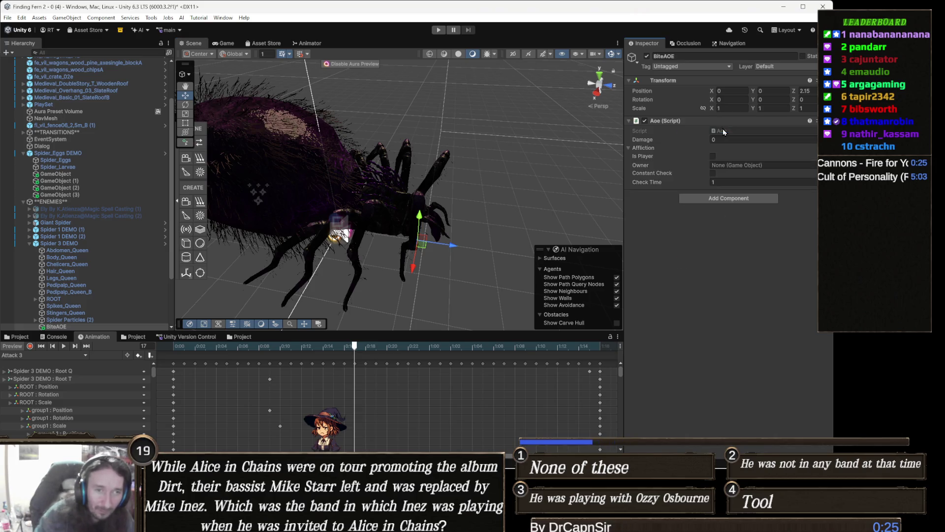
pyautogui.click(725, 199)
pyautogui.write('sphere')
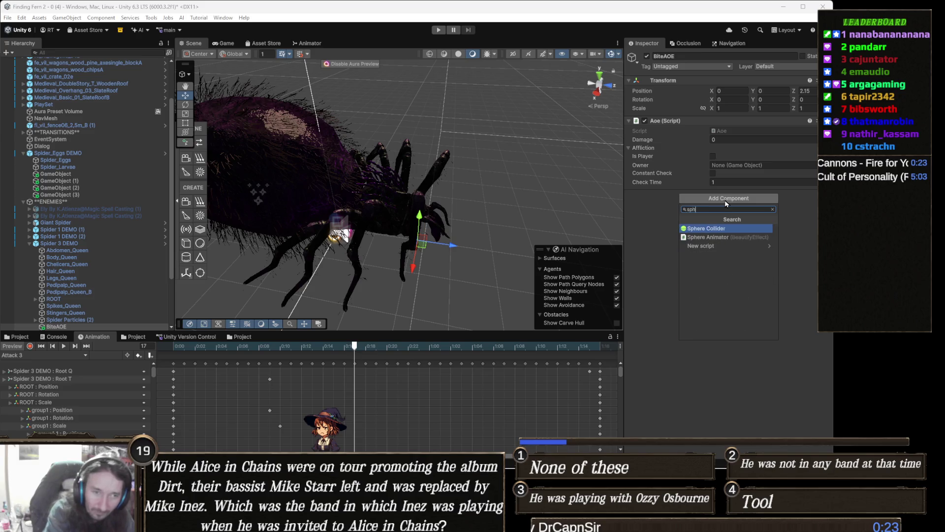
pyautogui.press('Return')
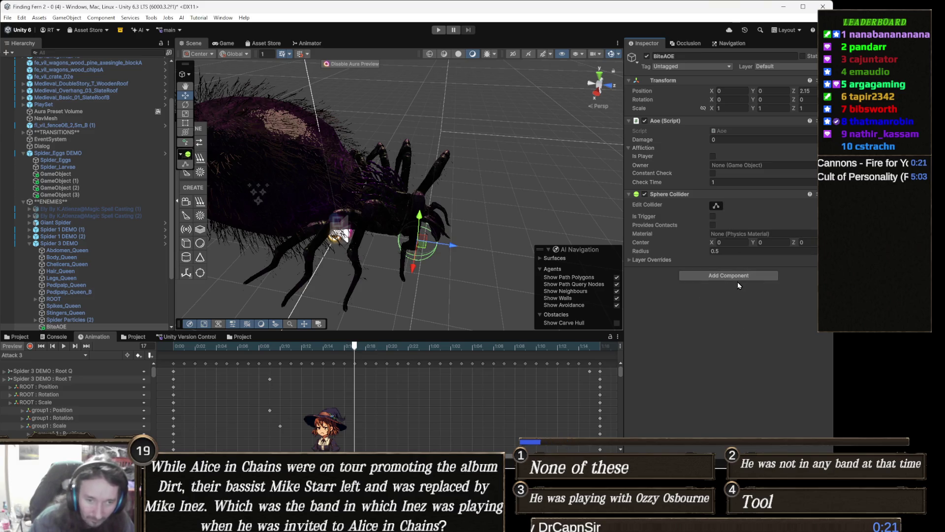
pyautogui.click(739, 277)
pyautogui.write('rigidbody')
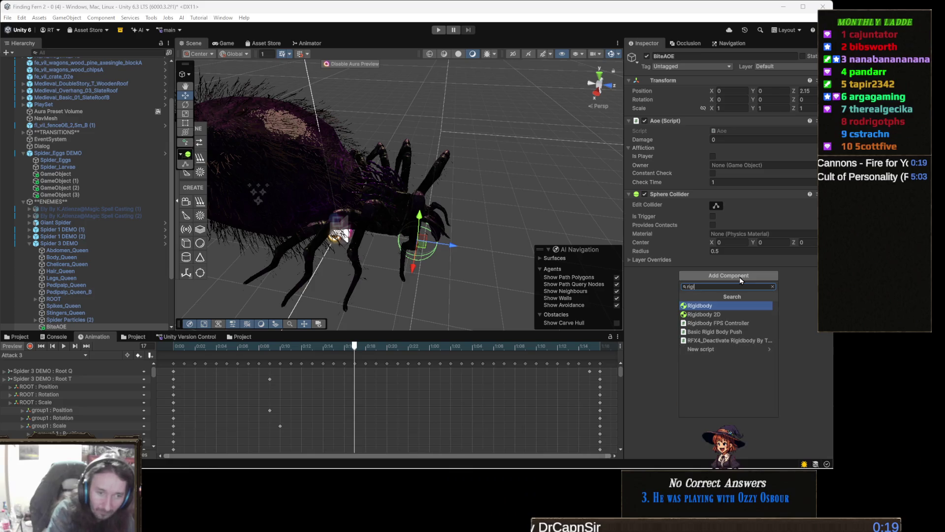
pyautogui.press('Return')
# Make the Rigidbody kinematic and the collider a trigger, and set BiteAOE's layer to Ignore Raycast.
pyautogui.click(713, 334)
pyautogui.click(713, 217)
pyautogui.click(780, 67)
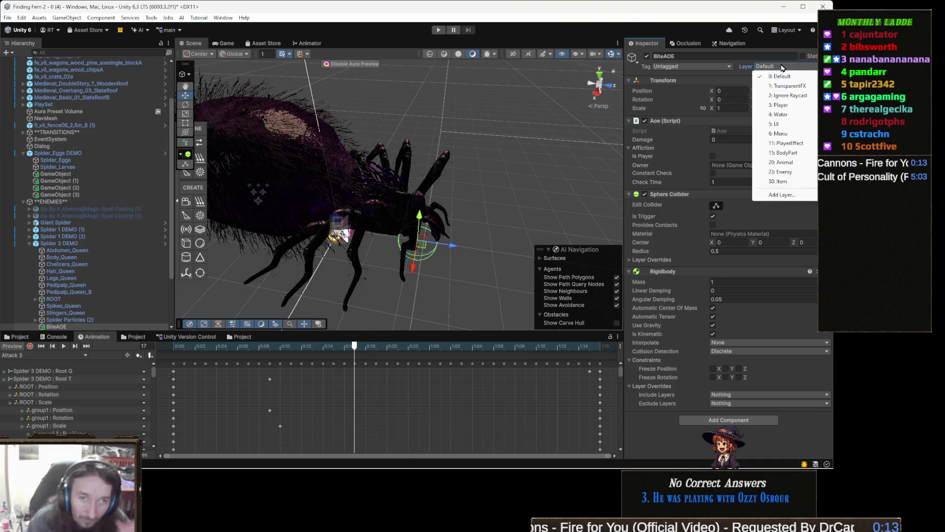
pyautogui.click(788, 95)
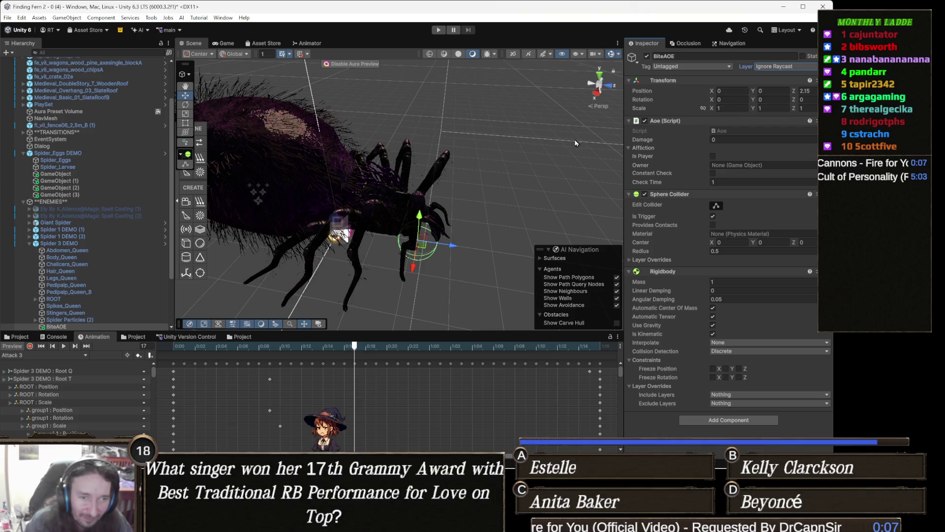
# Enter 25 as the Aoe Damage and drag Spider 3 DEMO into the Owner slot.
pyautogui.click(726, 139)
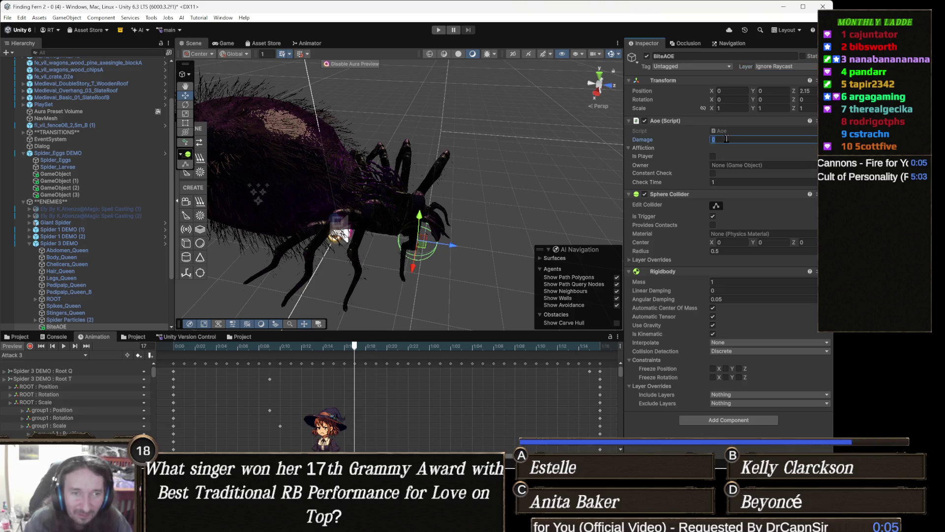
pyautogui.write('25')
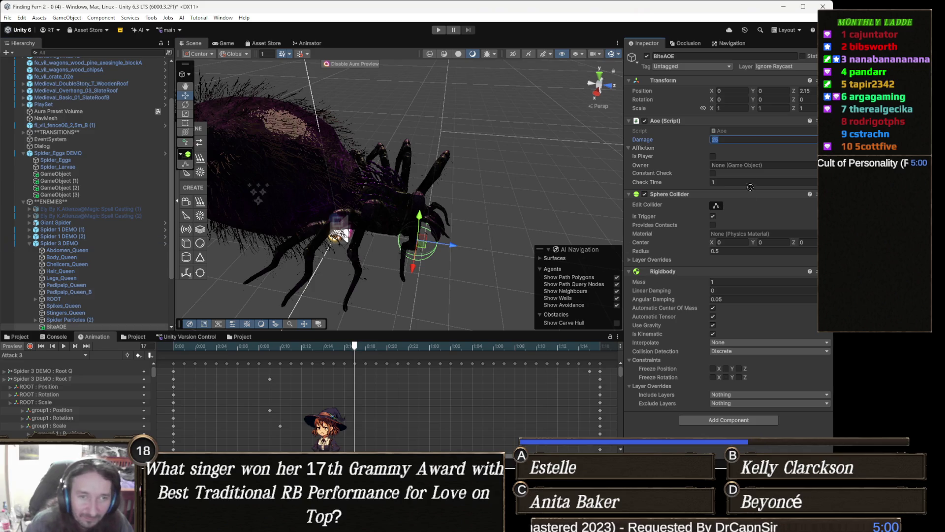
pyautogui.moveTo(753, 179); pyautogui.dragTo(758, 168)
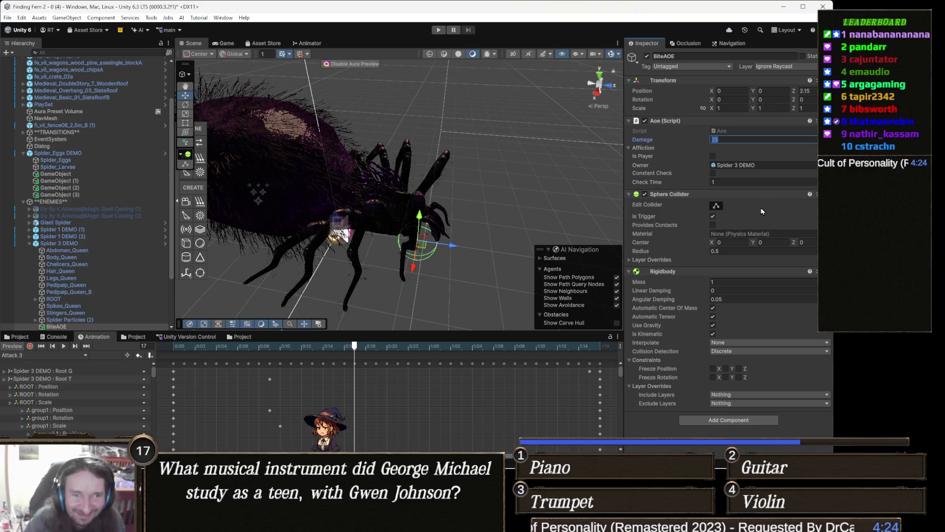
pyautogui.write('25')
# Confirm the 25 typed into the Aoe script's Damage field.
pyautogui.press('Return')
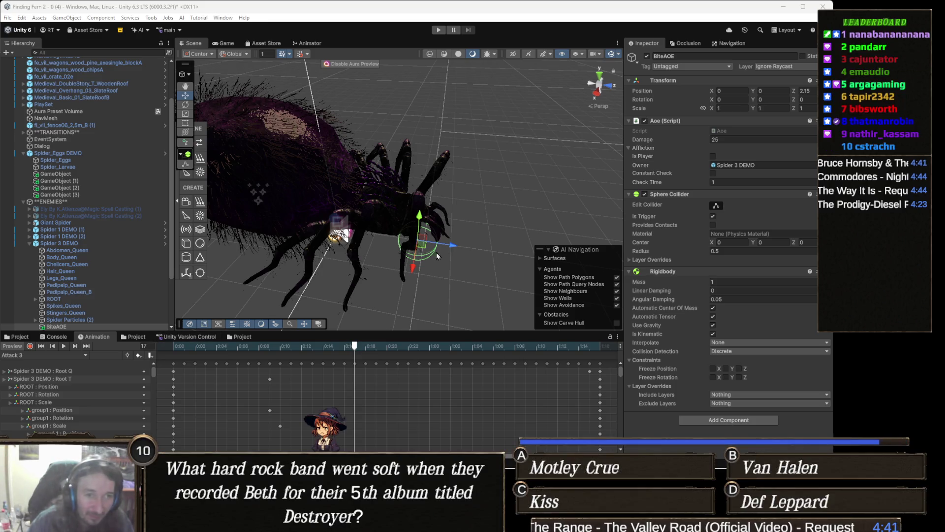
# Set the sphere collider radius to 1 and nudge BiteAOE toward the spider's mouth.
pyautogui.click(744, 251)
pyautogui.write('1')
pyautogui.moveTo(443, 221); pyautogui.dragTo(422, 220)
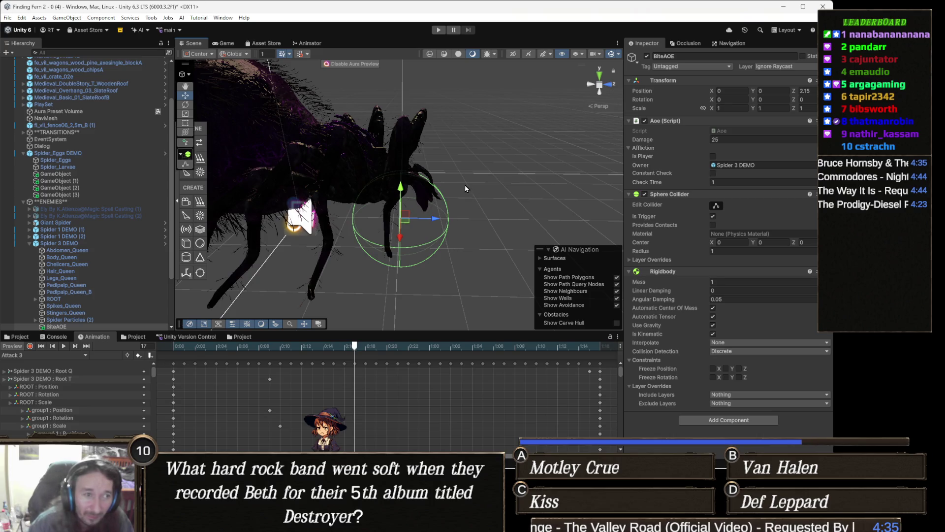
pyautogui.moveTo(401, 187); pyautogui.dragTo(402, 169)
pyautogui.moveTo(435, 201)
pyautogui.mouseDown()
pyautogui.moveTo(415, 200)
pyautogui.moveTo(423, 225)
pyautogui.moveTo(431, 213)
pyautogui.mouseUp()
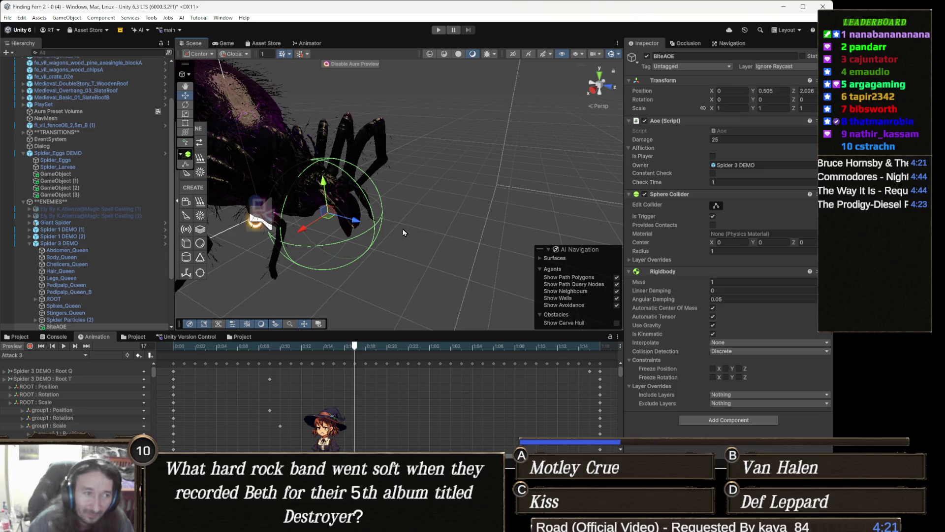
# Raise BiteAOE to Position Y 0.709 at the fangs, then rewind Attack 3 to frame 8.
pyautogui.press('f')
pyautogui.moveTo(400, 213); pyautogui.dragTo(401, 207)
pyautogui.moveTo(452, 241)
pyautogui.mouseDown()
pyautogui.moveTo(496, 240)
pyautogui.moveTo(419, 259)
pyautogui.moveTo(454, 251)
pyautogui.moveTo(365, 255)
pyautogui.moveTo(499, 240)
pyautogui.mouseUp()
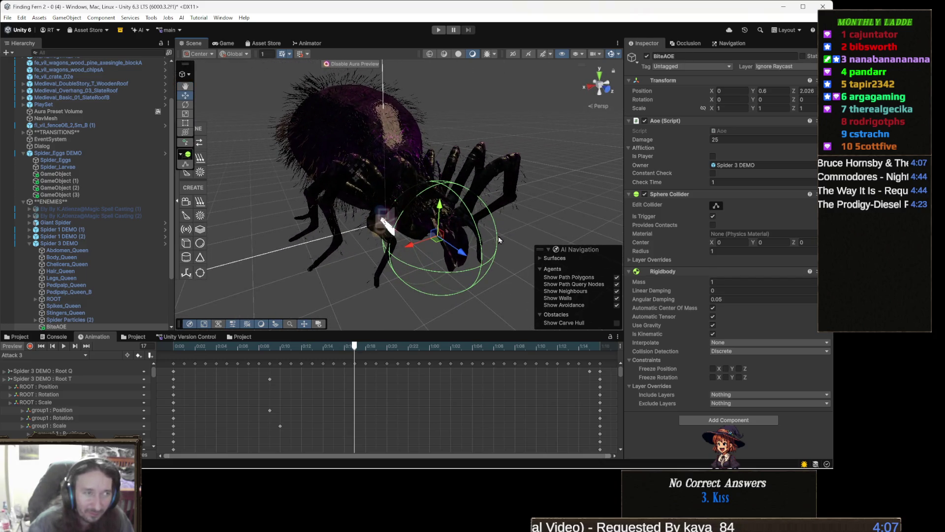
pyautogui.moveTo(411, 240)
pyautogui.mouseDown()
pyautogui.moveTo(354, 243)
pyautogui.moveTo(489, 246)
pyautogui.mouseUp()
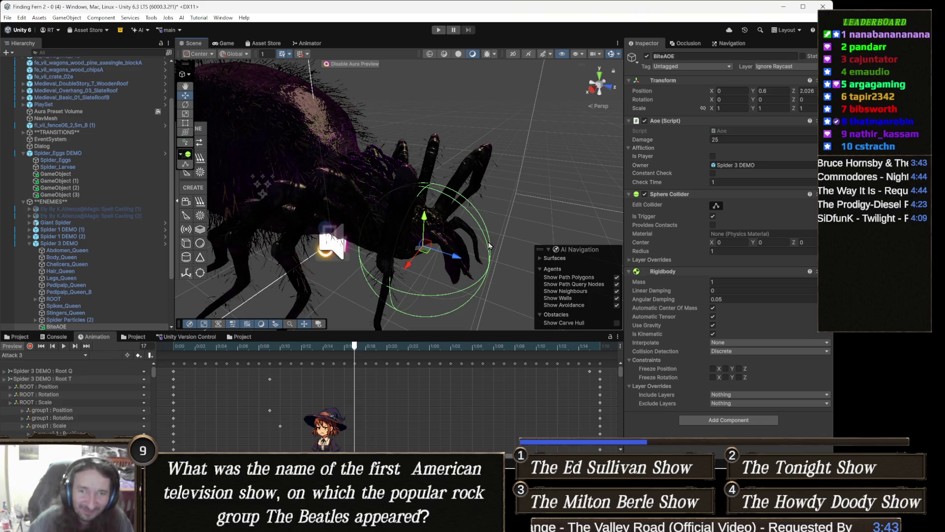
pyautogui.moveTo(410, 196)
pyautogui.mouseDown()
pyautogui.moveTo(455, 198)
pyautogui.moveTo(458, 220)
pyautogui.moveTo(396, 179)
pyautogui.moveTo(466, 240)
pyautogui.mouseUp()
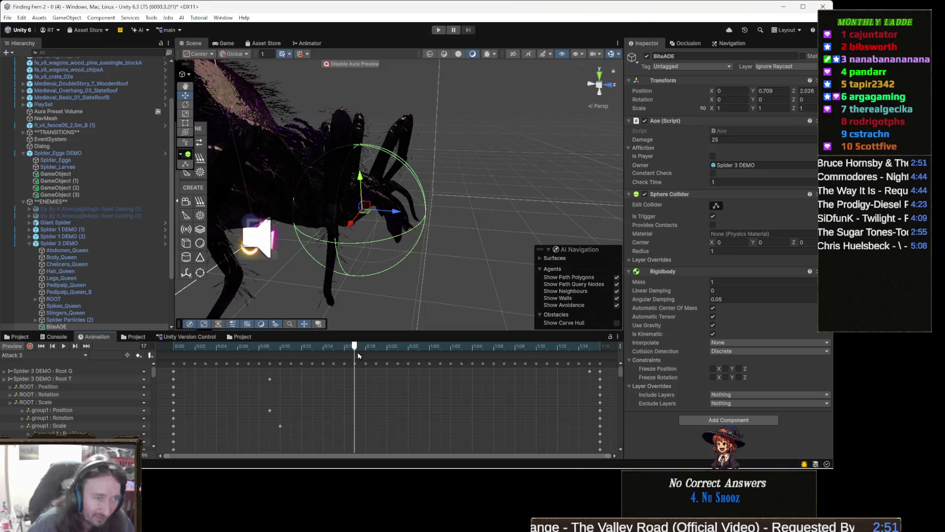
pyautogui.moveTo(362, 352); pyautogui.dragTo(263, 357)
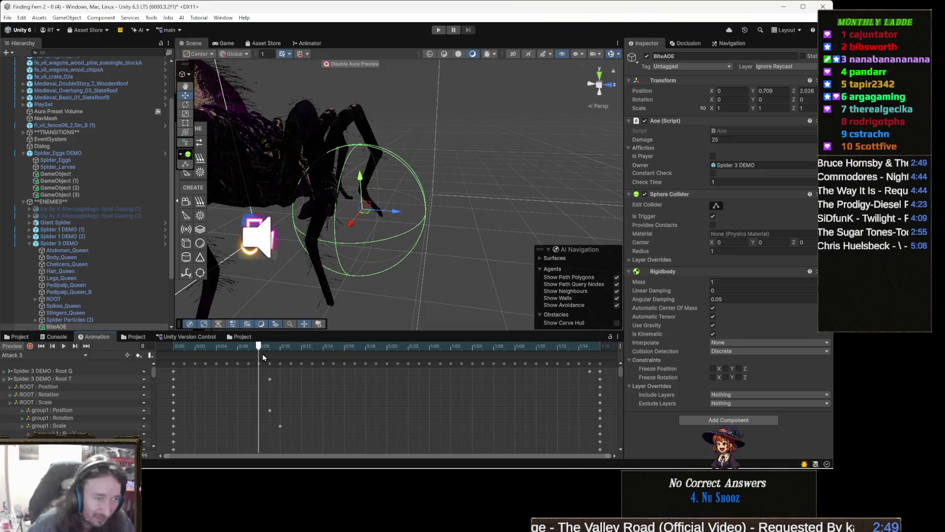
pyautogui.click(31, 346)
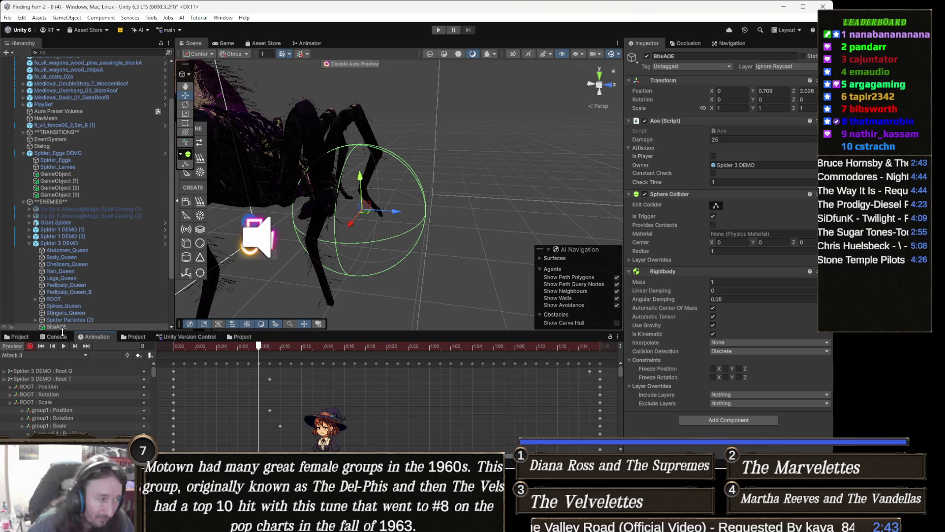
# Deactivate BiteAOE, then record it switching on at frame 13 of Attack 3.
pyautogui.click(30, 347)
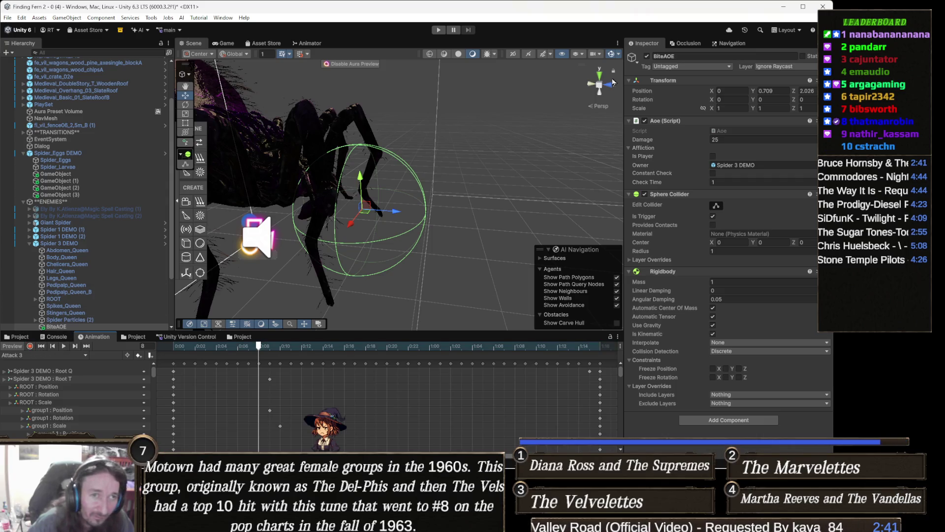
pyautogui.click(647, 57)
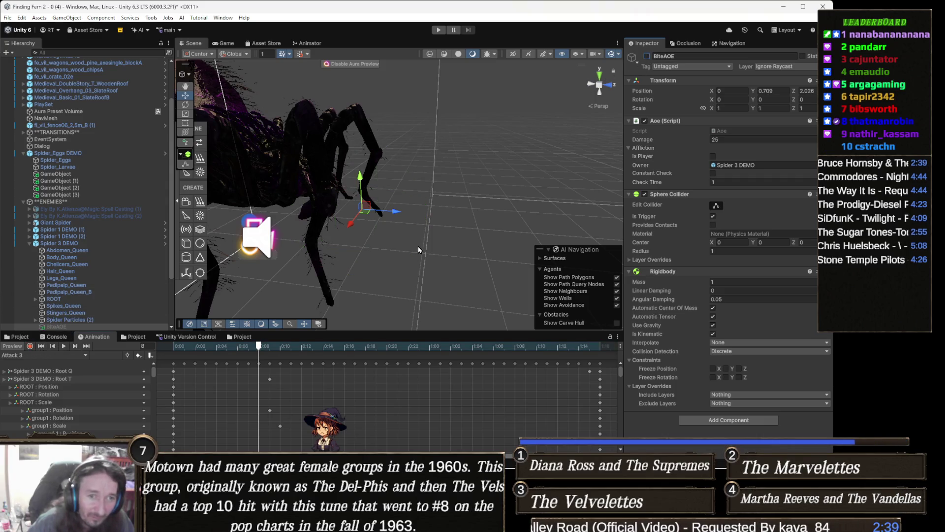
pyautogui.click(272, 348)
pyautogui.click(301, 348)
pyautogui.moveTo(311, 348); pyautogui.dragTo(311, 351)
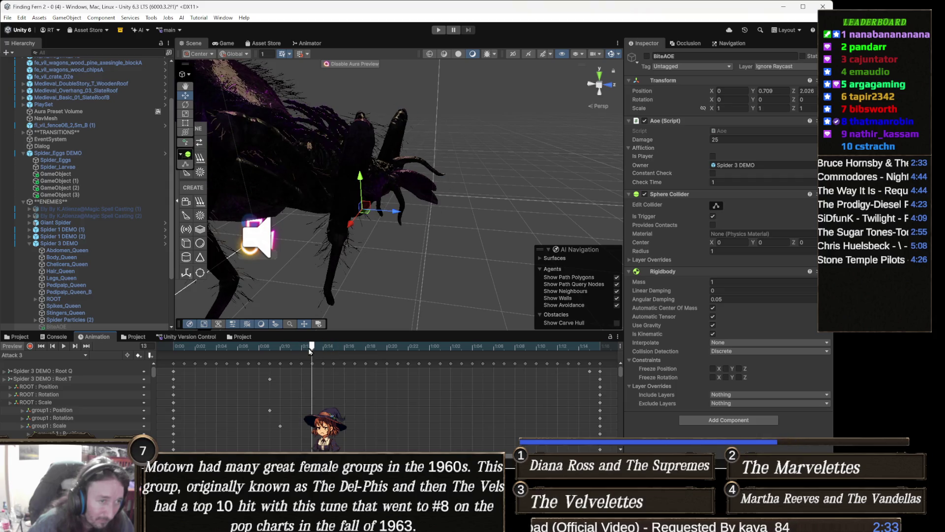
pyautogui.click(30, 346)
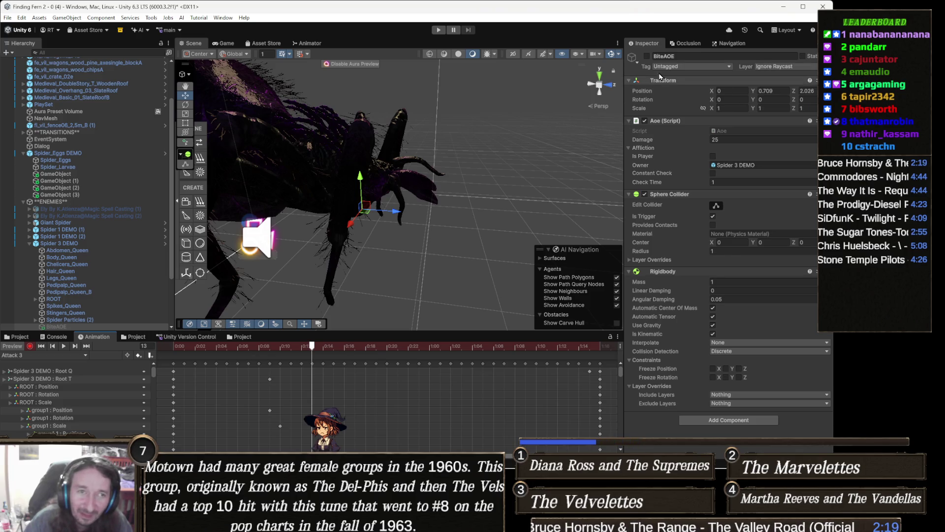
pyautogui.click(646, 56)
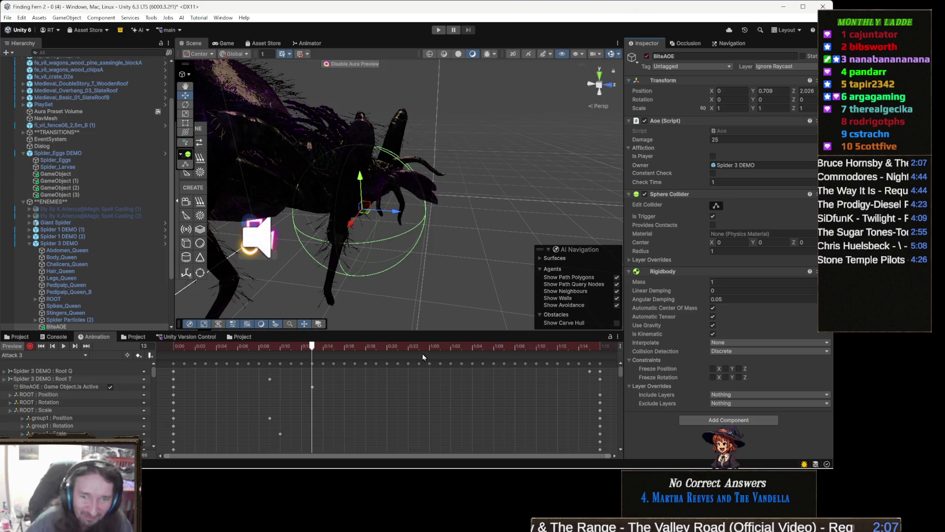
pyautogui.moveTo(348, 350)
pyautogui.mouseDown()
pyautogui.moveTo(334, 350)
pyautogui.moveTo(361, 350)
pyautogui.mouseUp()
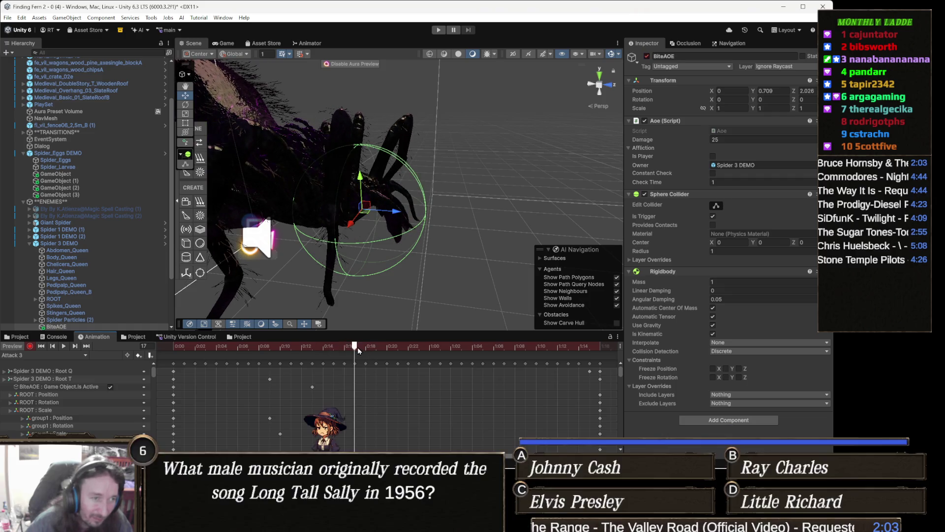
# Key BiteAOE inactive at frame 17 of Attack 3 and review the bite on the spider.
pyautogui.click(647, 56)
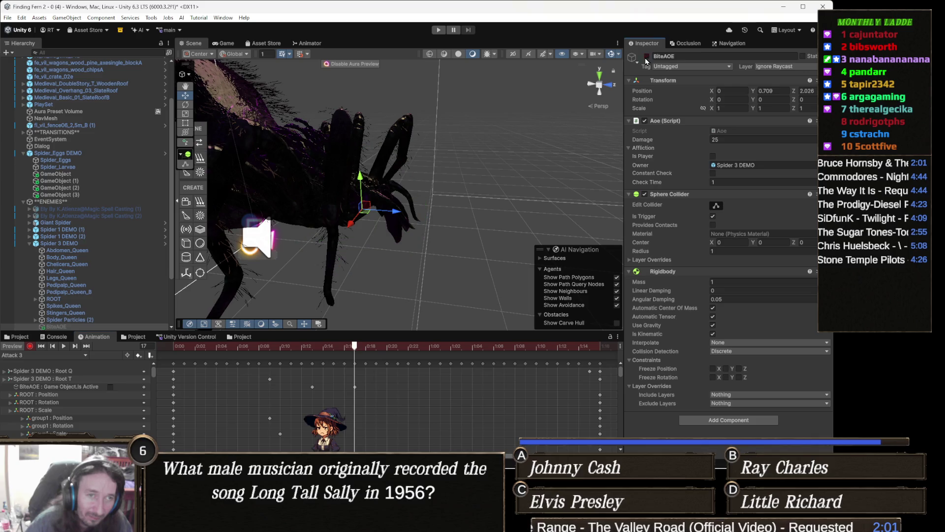
pyautogui.moveTo(271, 349)
pyautogui.mouseDown()
pyautogui.moveTo(229, 344)
pyautogui.moveTo(408, 363)
pyautogui.mouseUp()
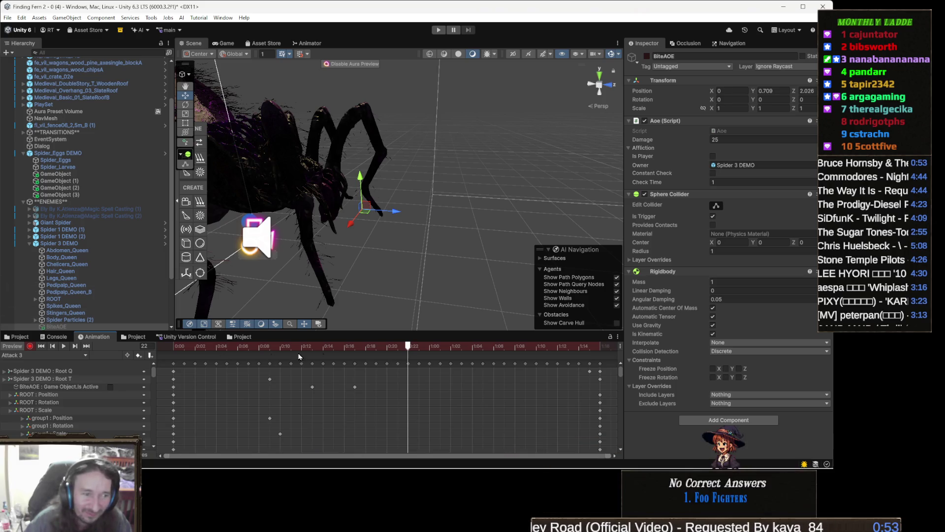
pyautogui.moveTo(433, 346)
pyautogui.mouseDown()
pyautogui.moveTo(289, 347)
pyautogui.moveTo(421, 354)
pyautogui.moveTo(257, 347)
pyautogui.mouseUp()
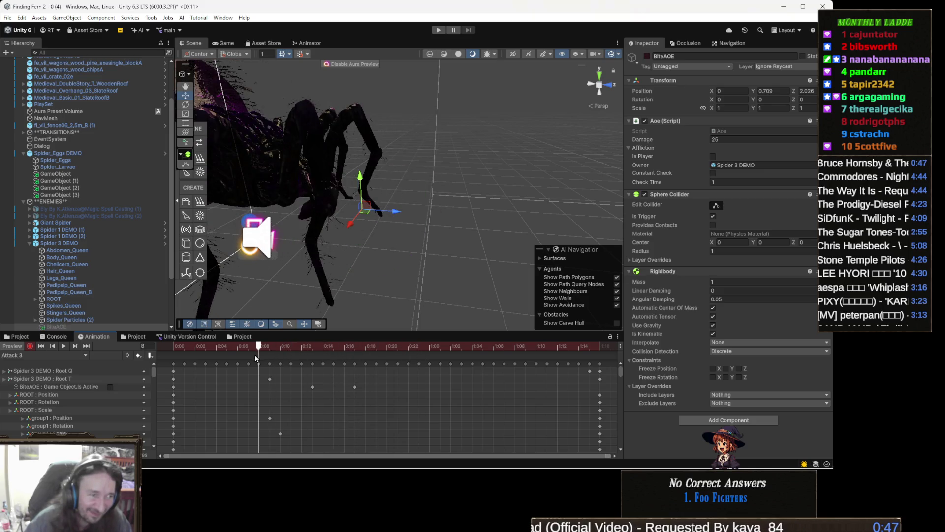
pyautogui.scroll(3, 381, 249)
pyautogui.moveTo(380, 250)
pyautogui.mouseDown()
pyautogui.moveTo(404, 265)
pyautogui.moveTo(265, 282)
pyautogui.mouseUp()
pyautogui.scroll(-2, 405, 266)
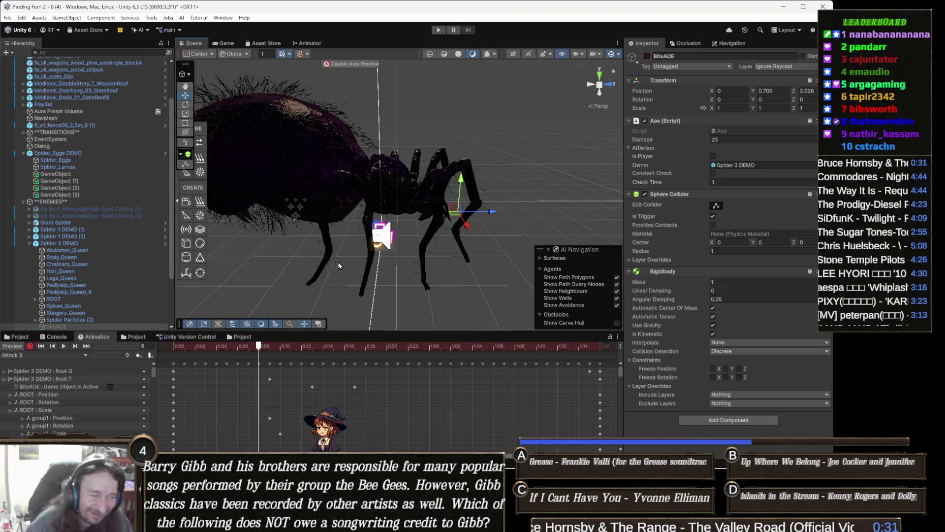
pyautogui.moveTo(396, 255); pyautogui.dragTo(384, 253)
# Switch the Animation window to the Attack 4 clip in Preview and add a BiteAOE Is Active key.
pyautogui.click(63, 357)
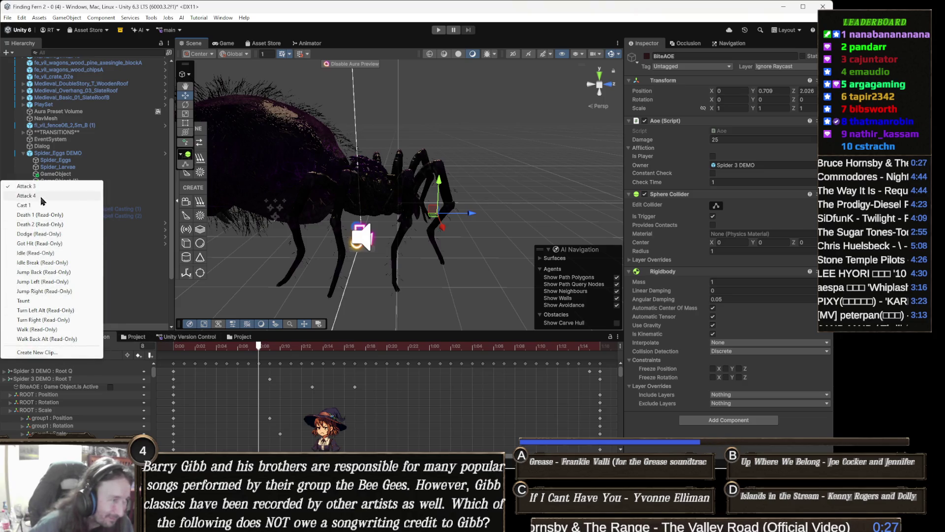
pyautogui.click(42, 195)
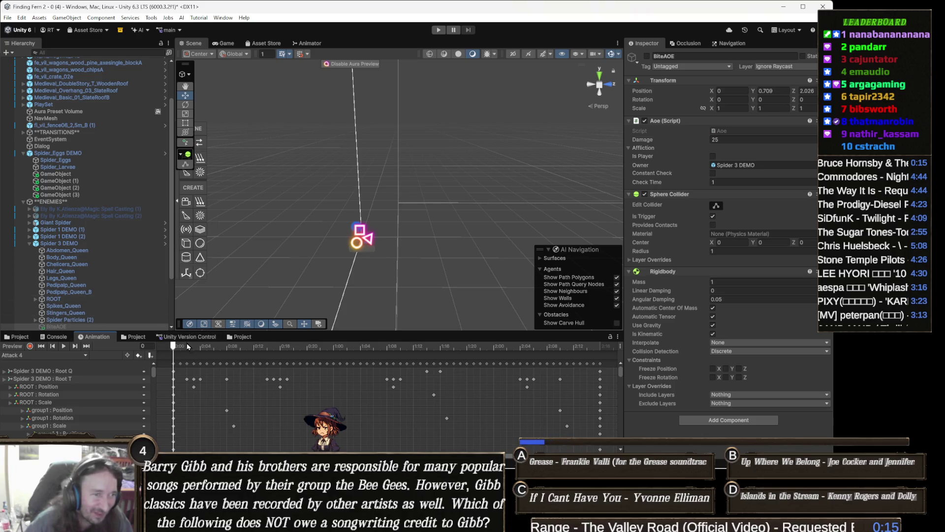
pyautogui.click(233, 347)
pyautogui.moveTo(233, 348); pyautogui.dragTo(306, 351)
pyautogui.moveTo(355, 237); pyautogui.dragTo(399, 252)
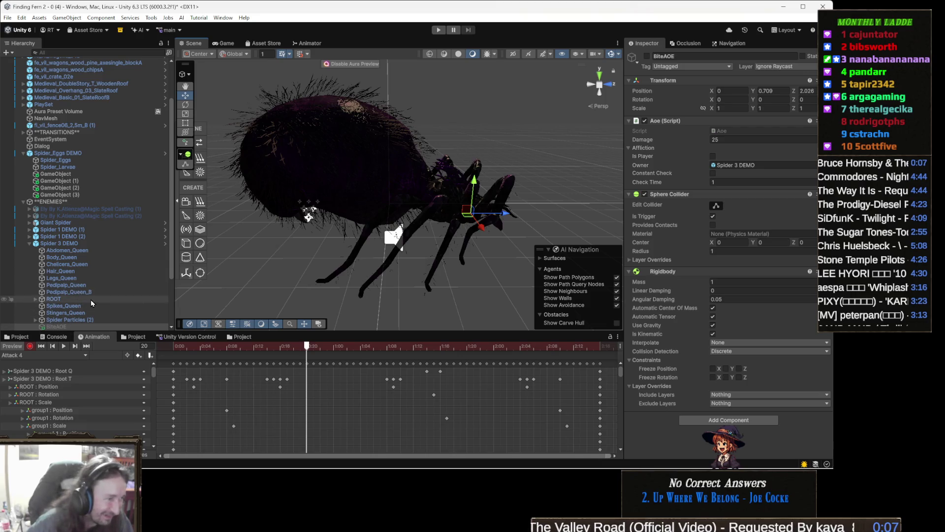
pyautogui.click(647, 56)
pyautogui.click(647, 56)
# Key BiteAOE active at frame 17 and inactive at frame 25 in Attack 4.
pyautogui.moveTo(210, 222)
pyautogui.mouseDown()
pyautogui.moveTo(218, 205)
pyautogui.moveTo(397, 236)
pyautogui.mouseUp()
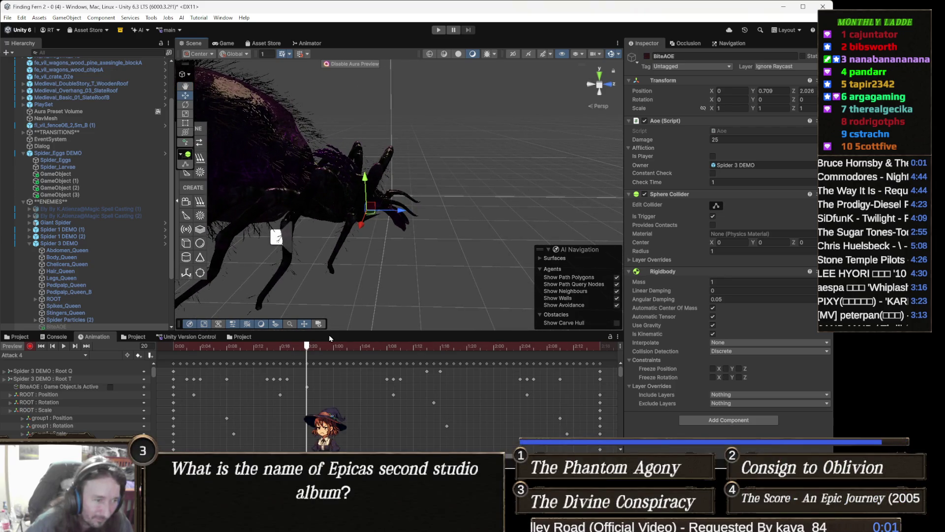
pyautogui.moveTo(312, 347); pyautogui.dragTo(279, 354)
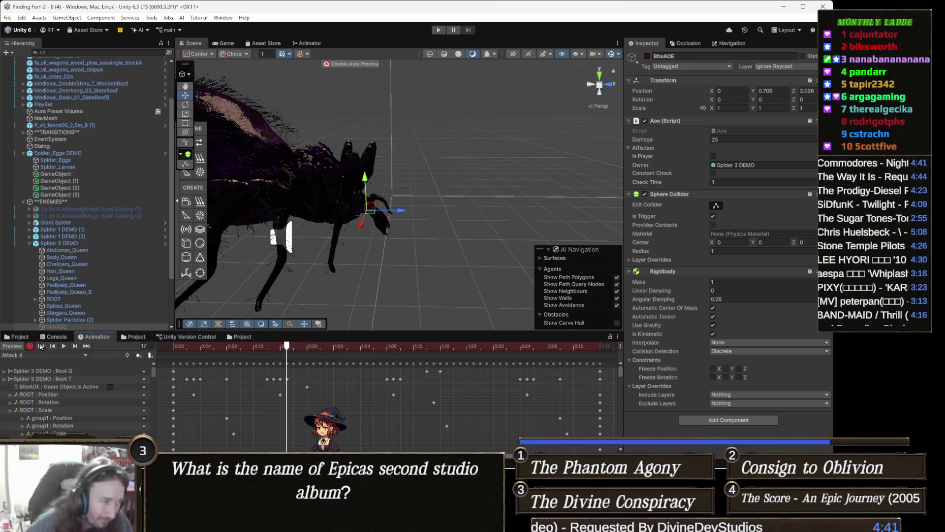
pyautogui.click(647, 56)
pyautogui.moveTo(293, 353)
pyautogui.mouseDown()
pyautogui.moveTo(326, 356)
pyautogui.moveTo(316, 357)
pyautogui.mouseUp()
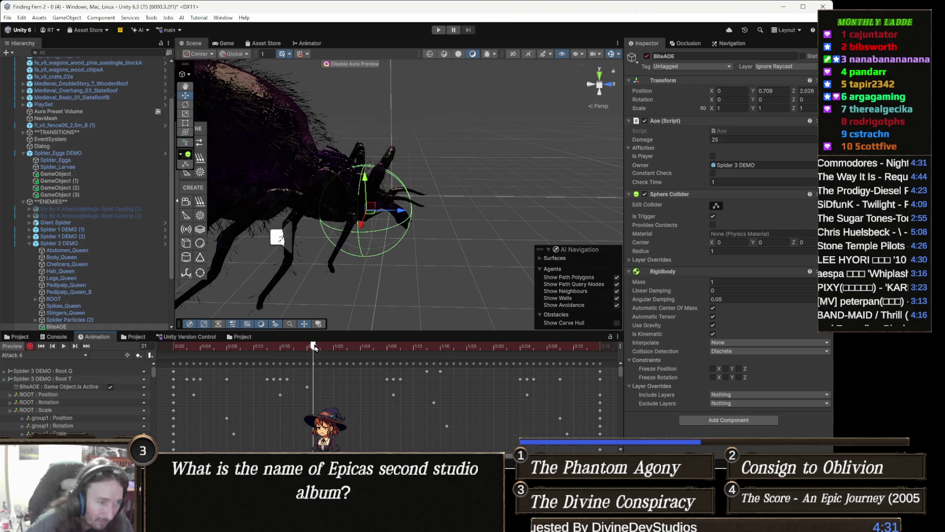
pyautogui.moveTo(313, 349)
pyautogui.mouseDown()
pyautogui.moveTo(273, 352)
pyautogui.moveTo(287, 353)
pyautogui.mouseUp()
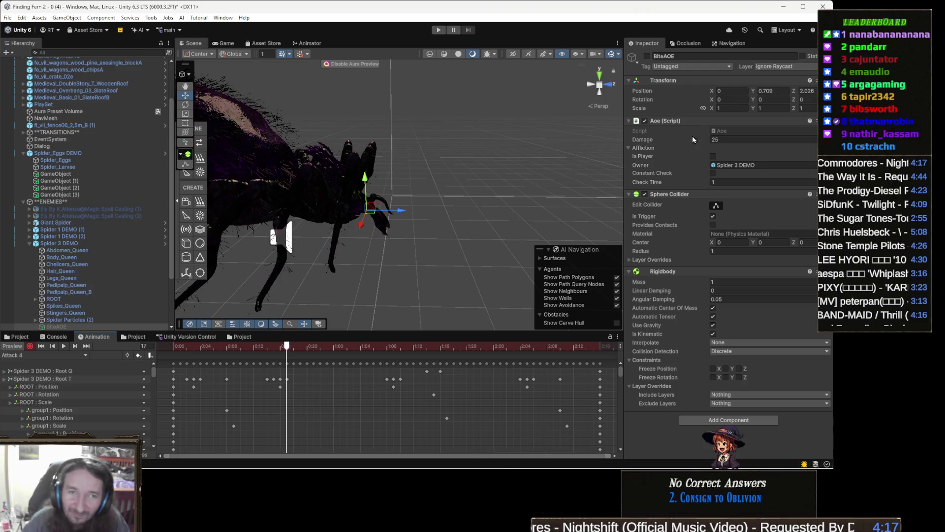
pyautogui.click(647, 57)
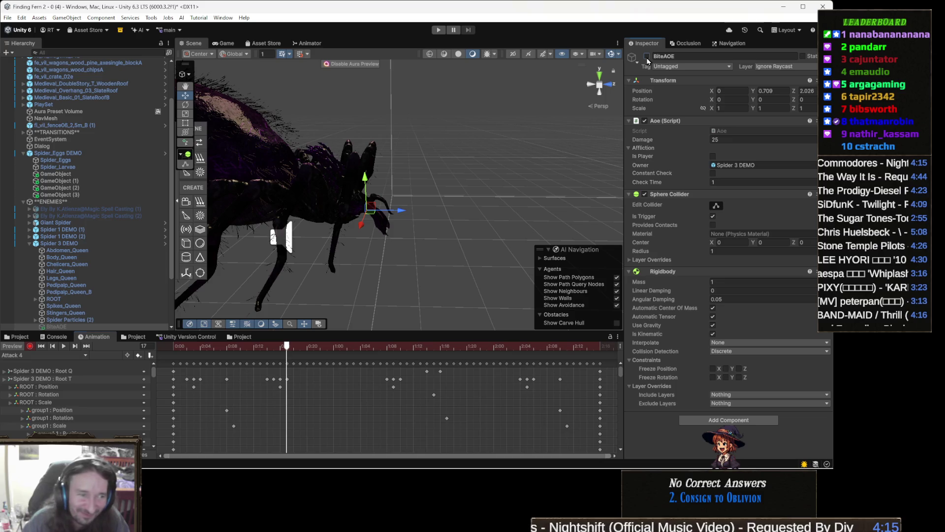
pyautogui.click(313, 346)
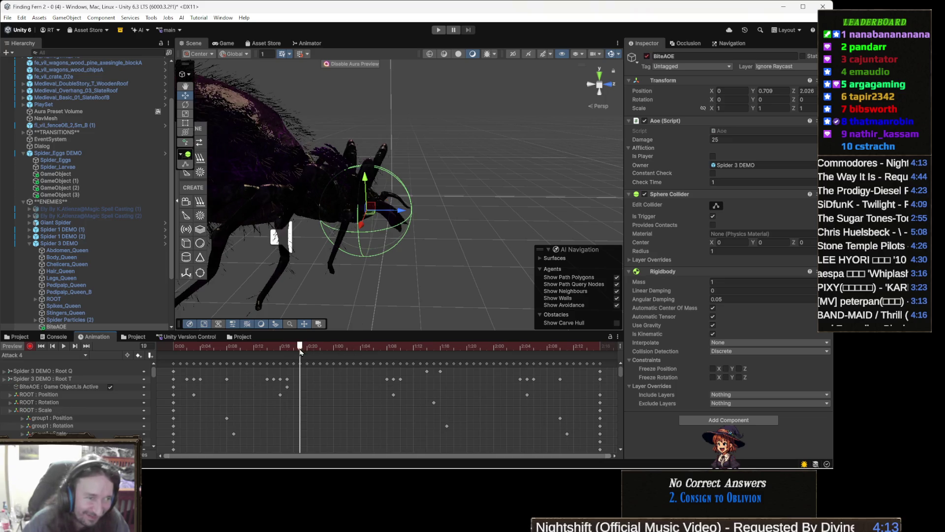
pyautogui.moveTo(314, 351); pyautogui.dragTo(340, 356)
pyautogui.click(646, 57)
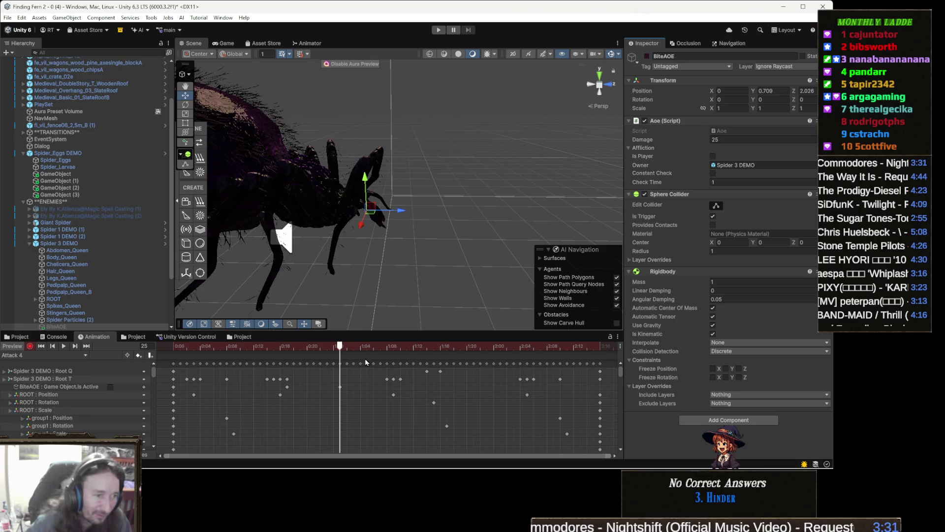
pyautogui.click(387, 346)
pyautogui.moveTo(324, 346); pyautogui.dragTo(264, 358)
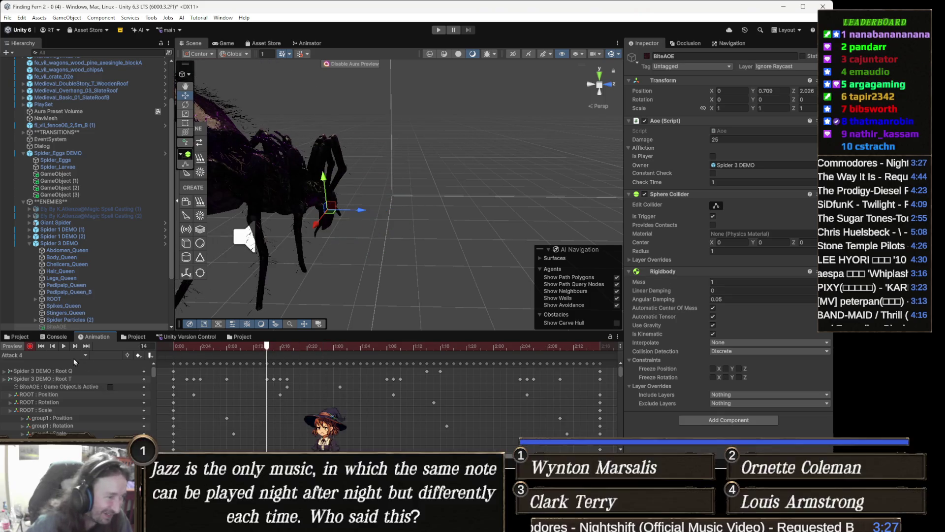
pyautogui.moveTo(338, 258); pyautogui.dragTo(401, 254)
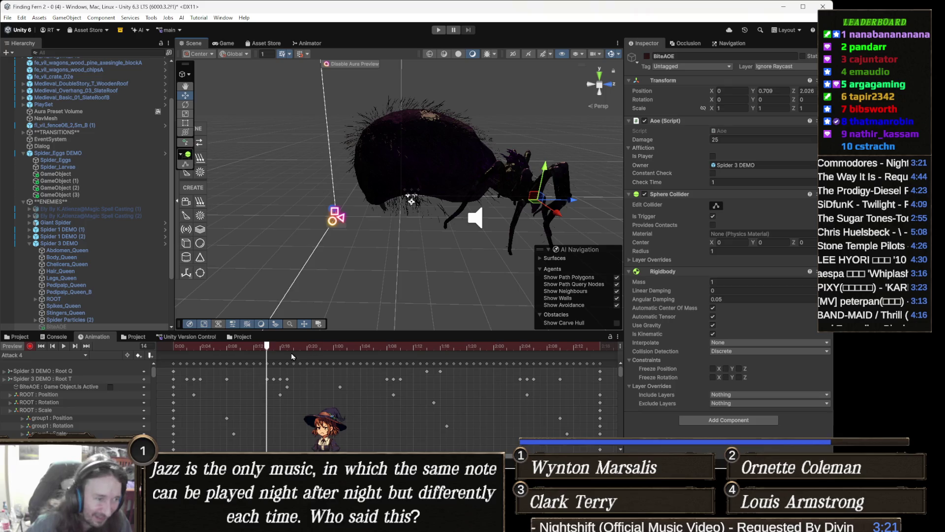
pyautogui.moveTo(270, 353)
pyautogui.mouseDown()
pyautogui.moveTo(241, 356)
pyautogui.moveTo(278, 365)
pyautogui.mouseUp()
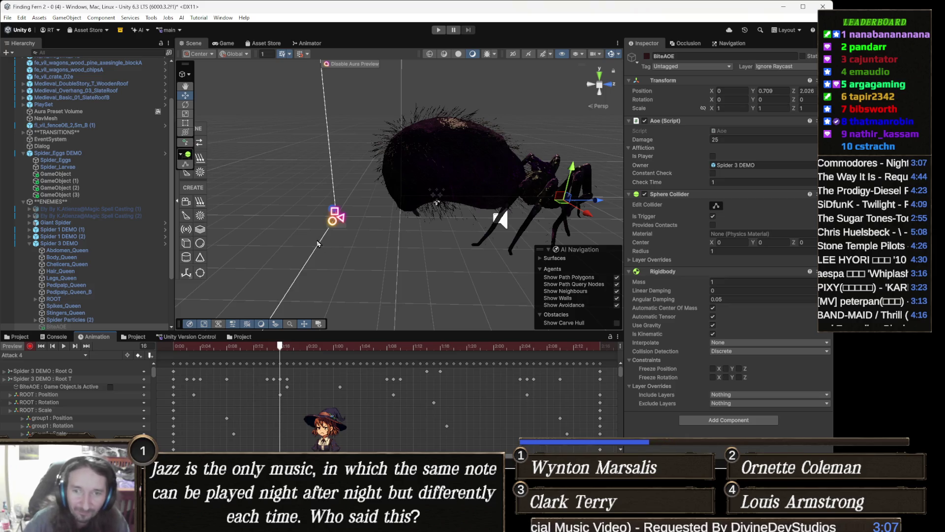
pyautogui.moveTo(414, 240); pyautogui.dragTo(412, 235)
pyautogui.scroll(6, 411, 235)
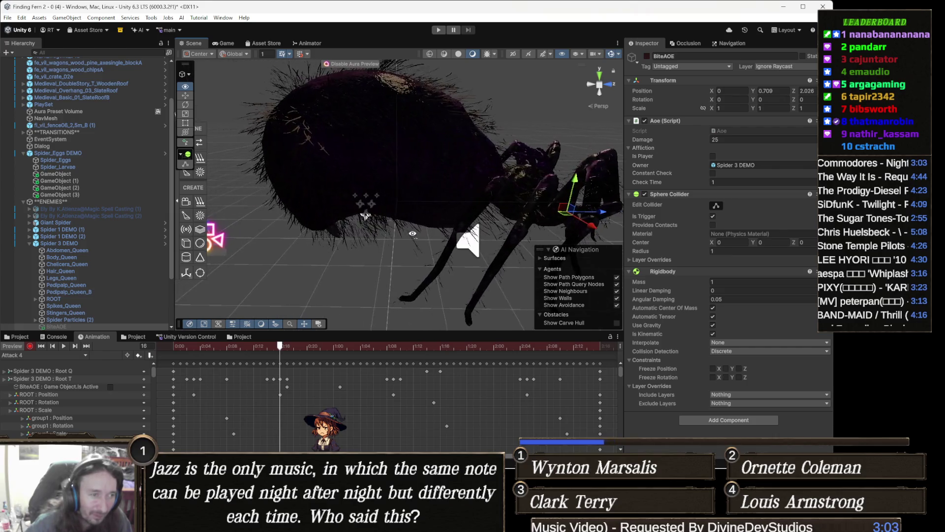
pyautogui.scroll(-4, 413, 235)
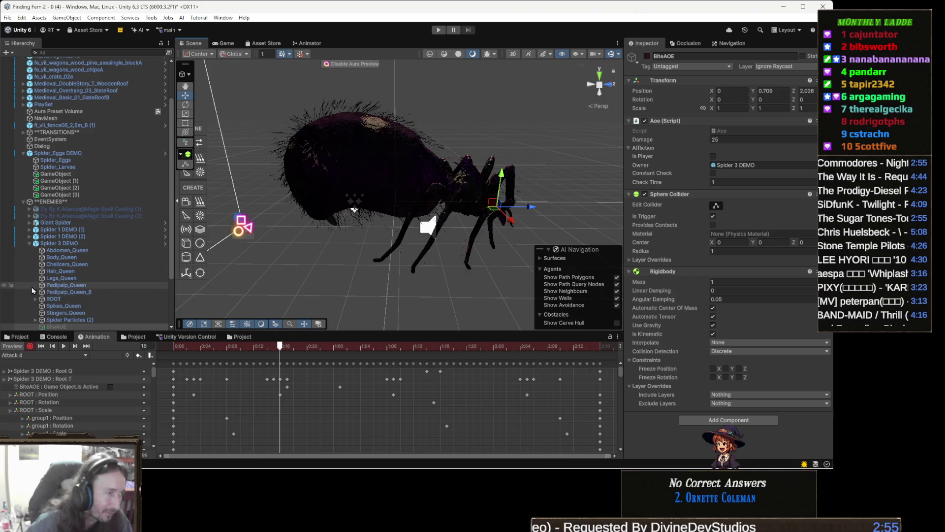
pyautogui.scroll(-3, 84, 277)
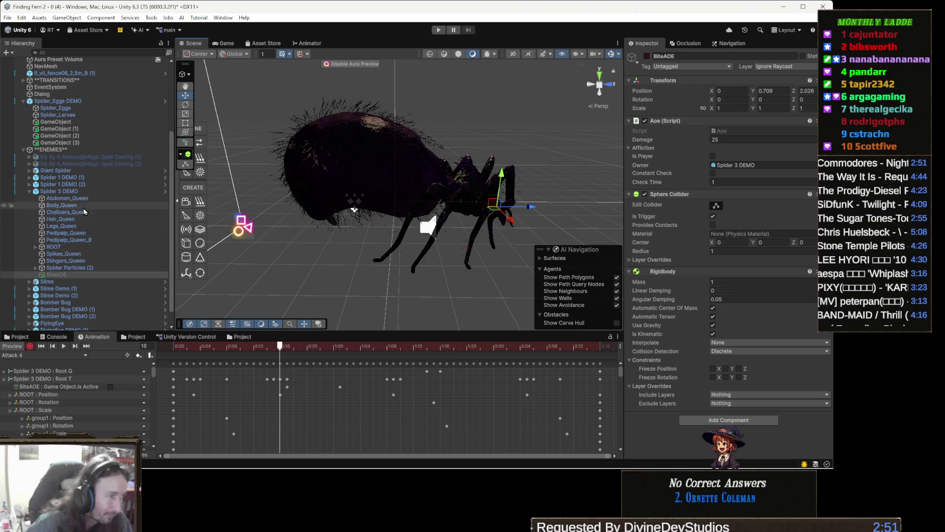
pyautogui.rightClick(74, 193)
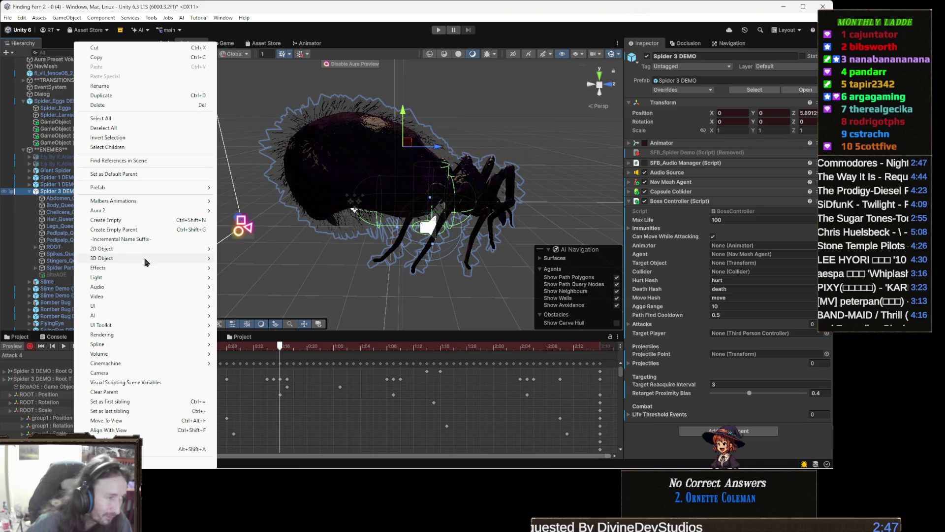
# Add an empty child object named BodyAOE under Spider 3 DEMO.
pyautogui.click(132, 223)
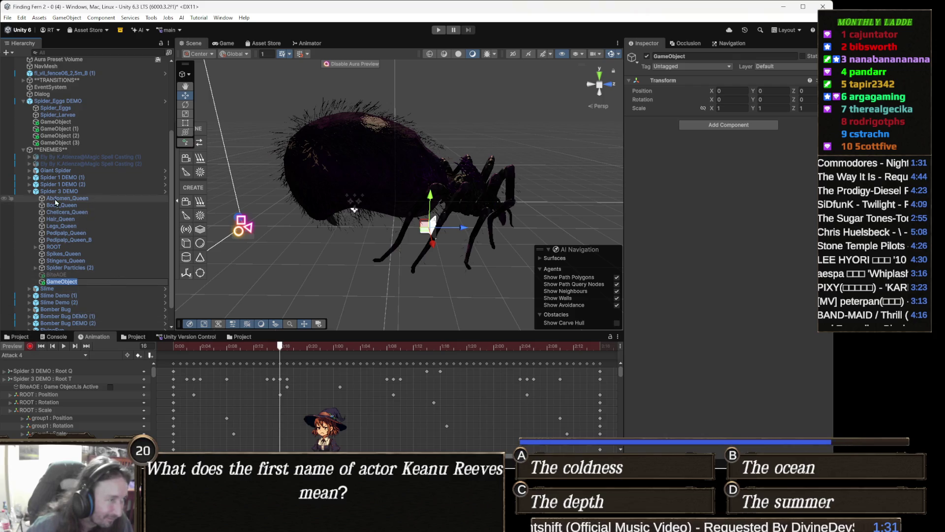
pyautogui.write('BodyAOE')
pyautogui.press('Return')
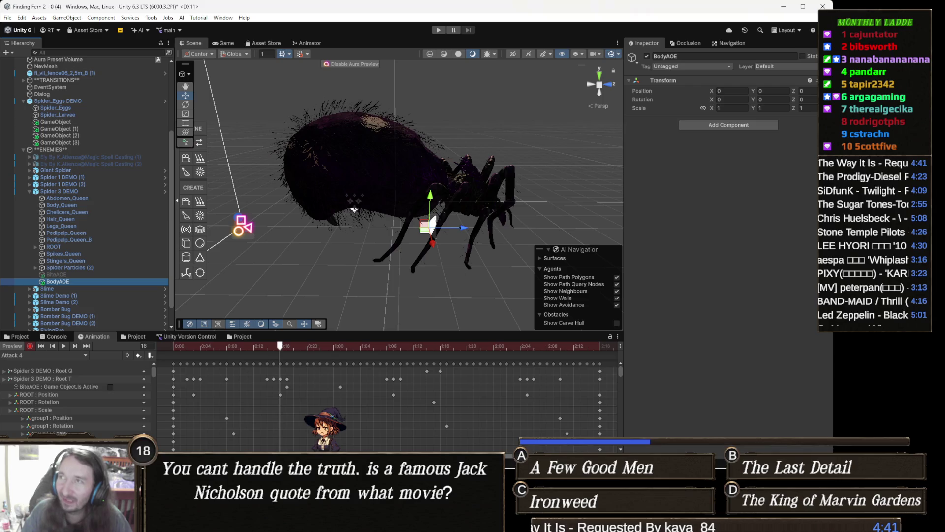
# Close the YouTube browser window and return to the Unity editor.
pyautogui.hotkey('alt', 'Tab')
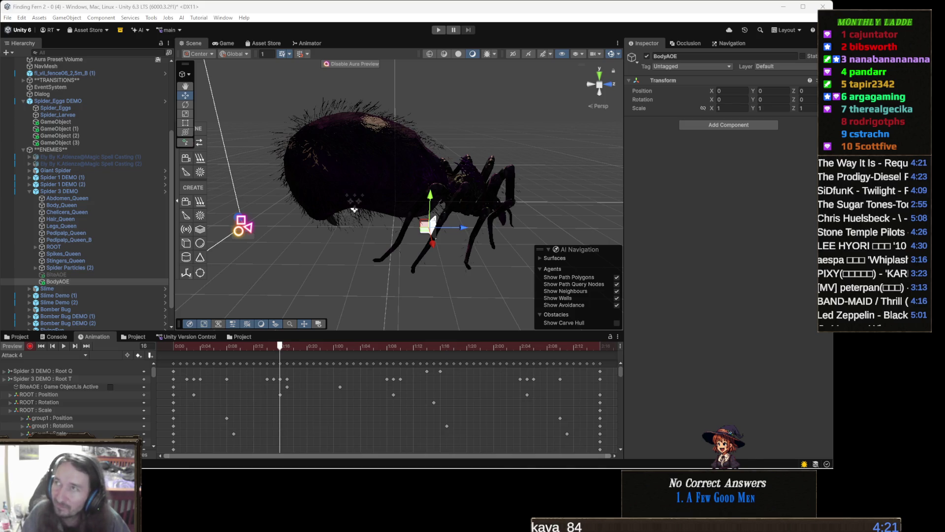
pyautogui.hotkey('alt', 'Tab')
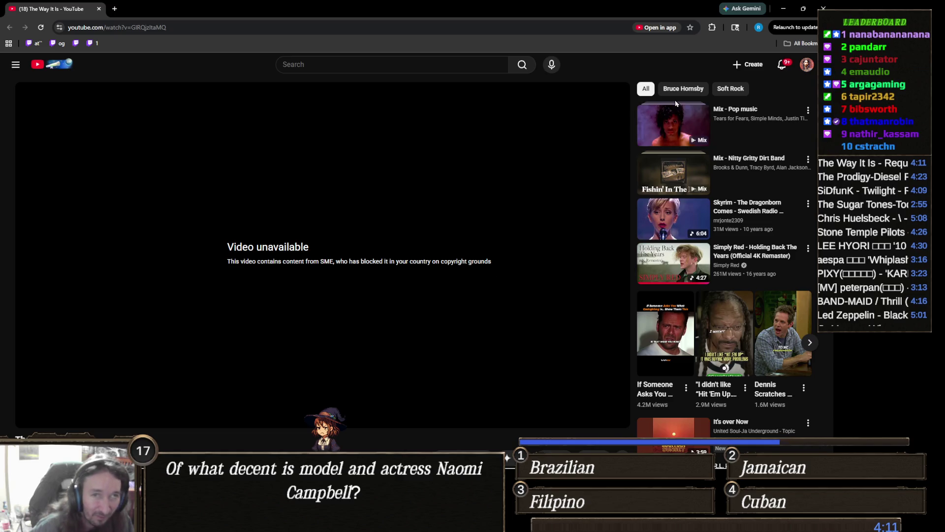
pyautogui.click(823, 8)
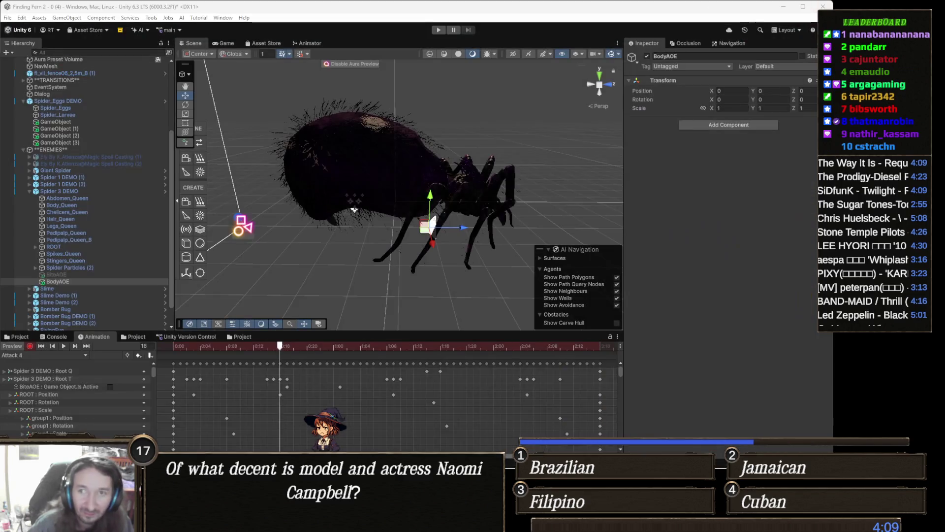
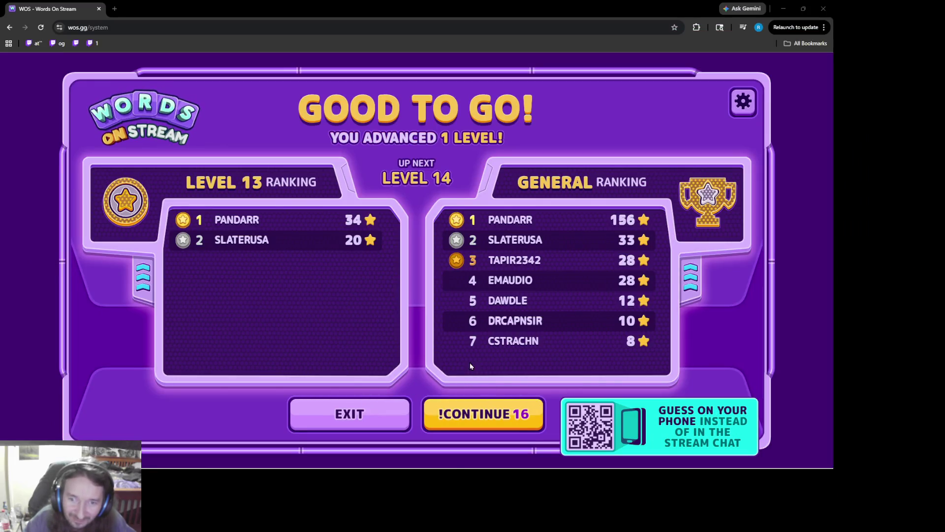
# Start the level 14 round of Words On Stream from the results screen.
pyautogui.click(505, 415)
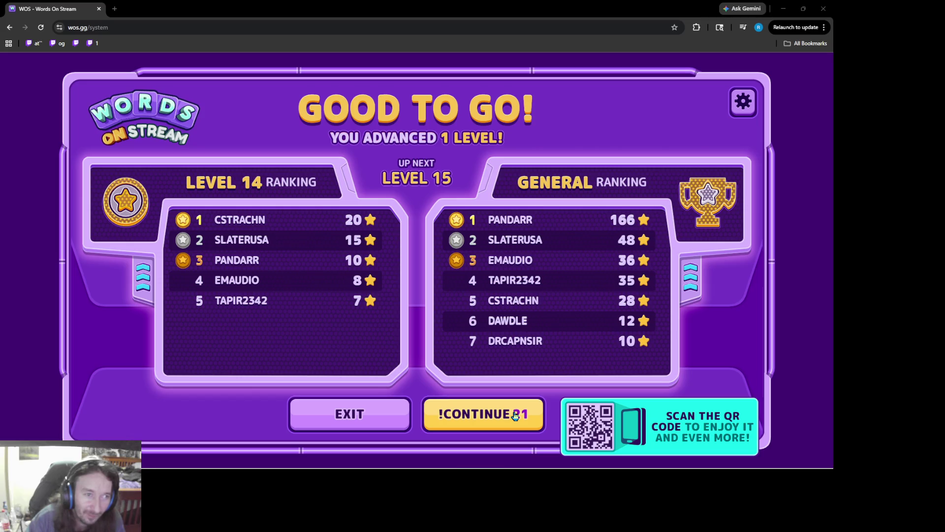
# Begin the level 15 round, then return to the Unity editor when the game ends.
pyautogui.click(515, 416)
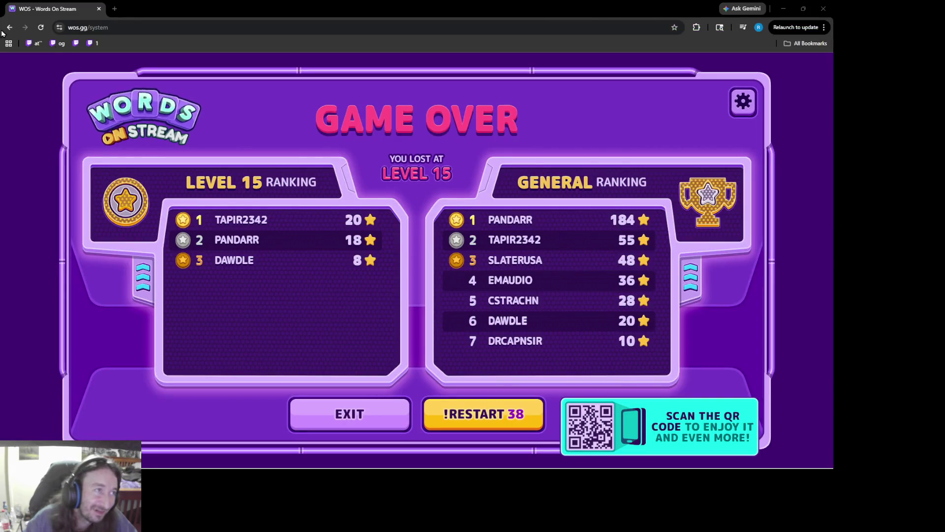
pyautogui.hotkey('alt', 'Tab')
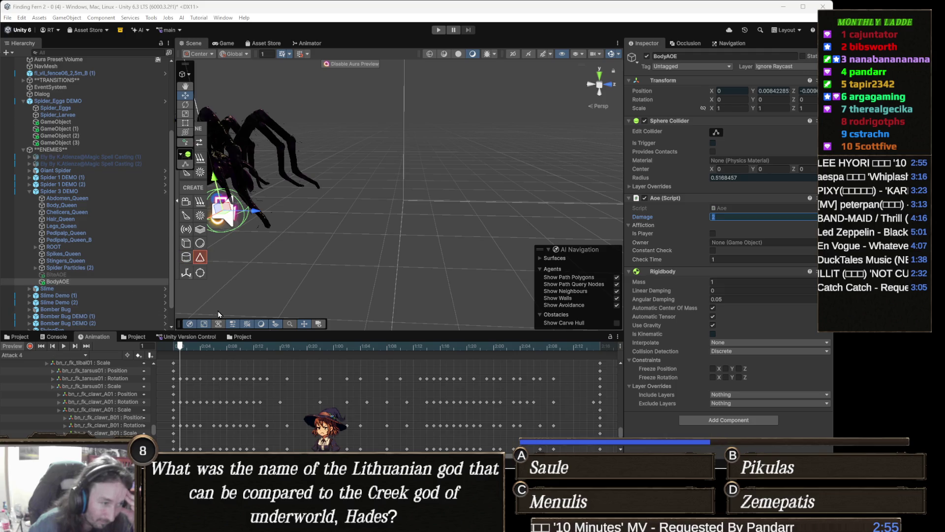
# Scrub the Attack 4 clip to frames 42, 14 and 13 to check BodyAOE's Sphere Collider values.
pyautogui.moveTo(192, 350); pyautogui.dragTo(452, 363)
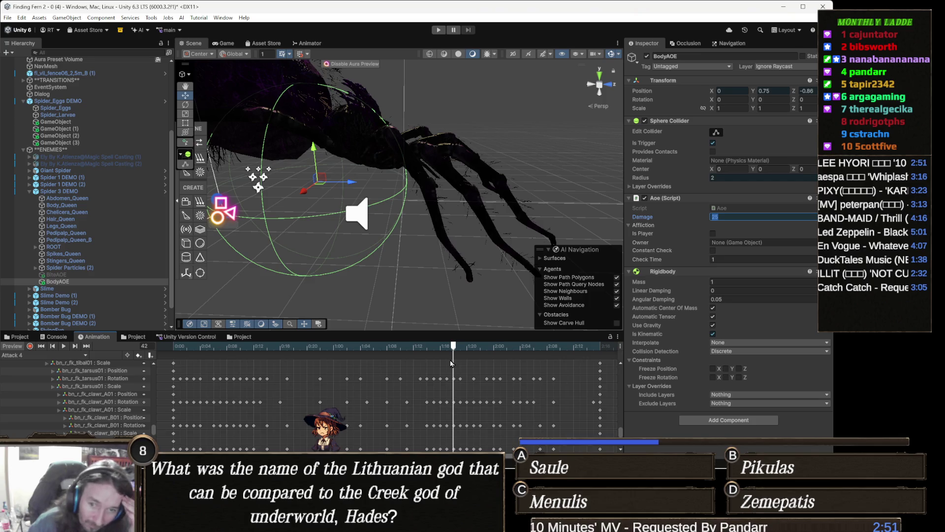
pyautogui.moveTo(452, 363); pyautogui.dragTo(267, 355)
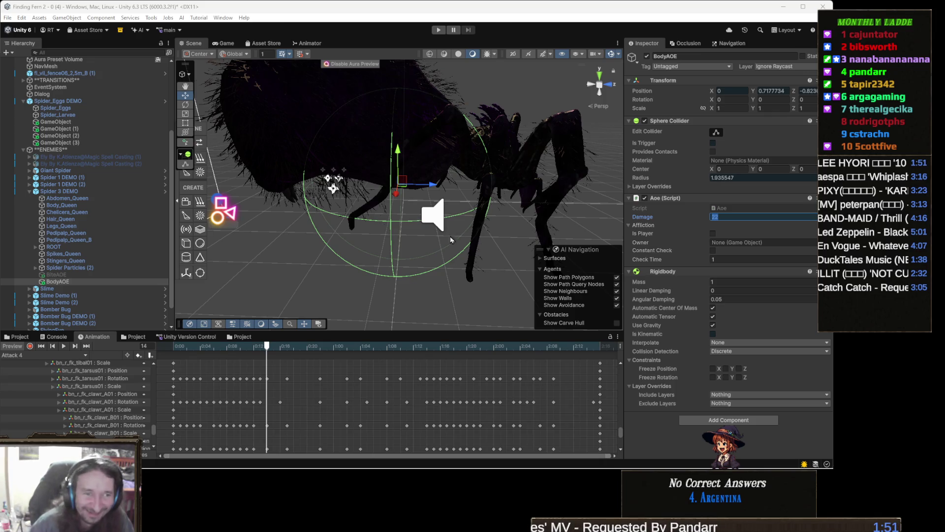
pyautogui.click(28, 356)
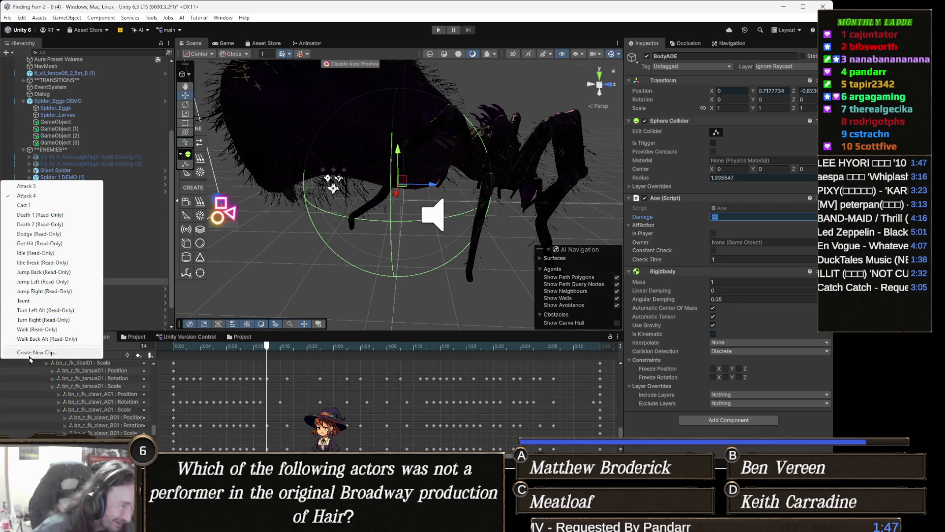
pyautogui.click(310, 342)
pyautogui.click(306, 346)
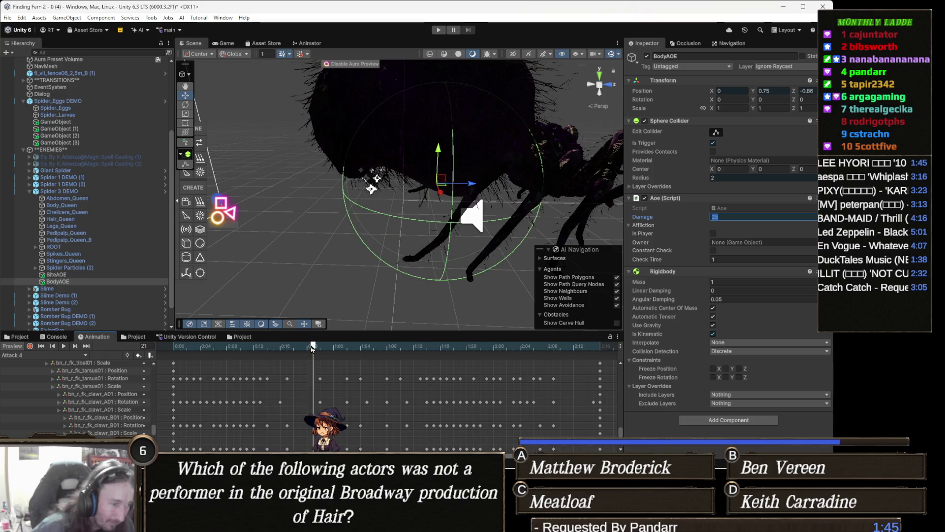
pyautogui.moveTo(307, 346); pyautogui.dragTo(259, 346)
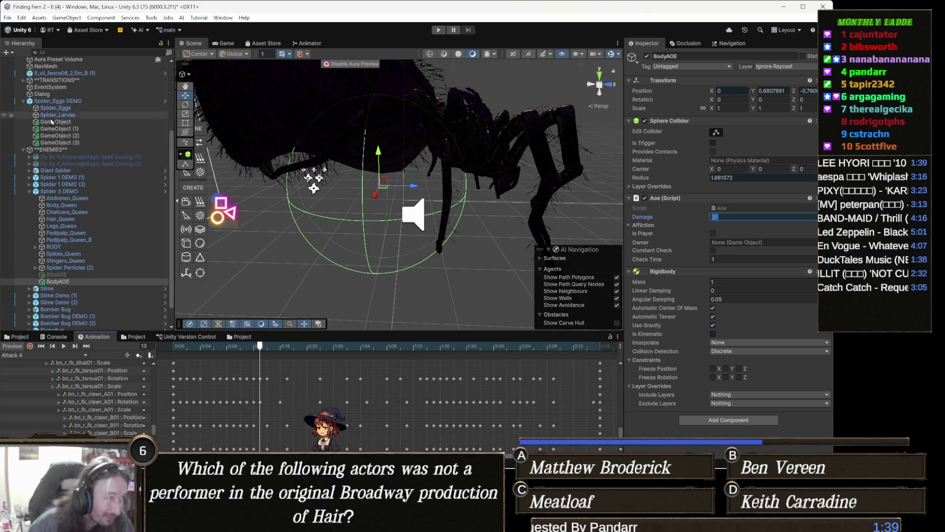
# Select Spider 3 DEMO and open its BossController script in the code editor.
pyautogui.click(86, 192)
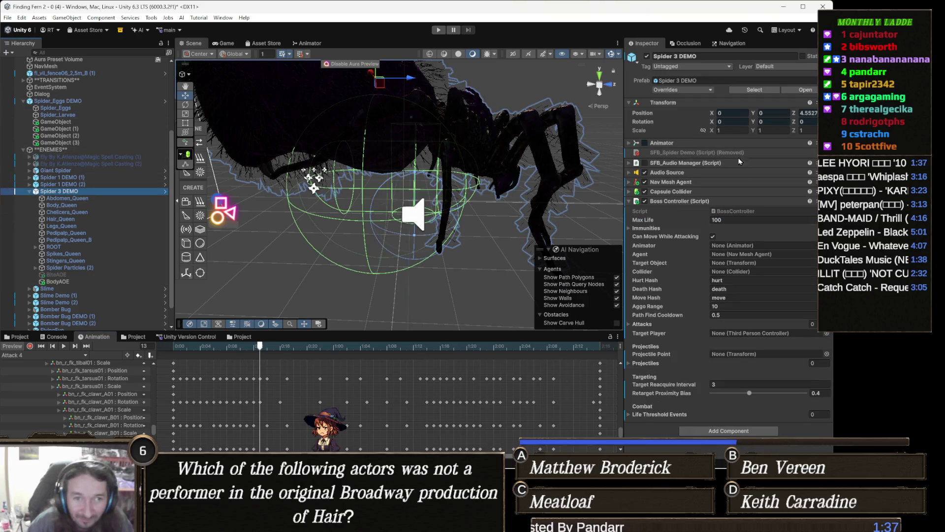
pyautogui.click(747, 212)
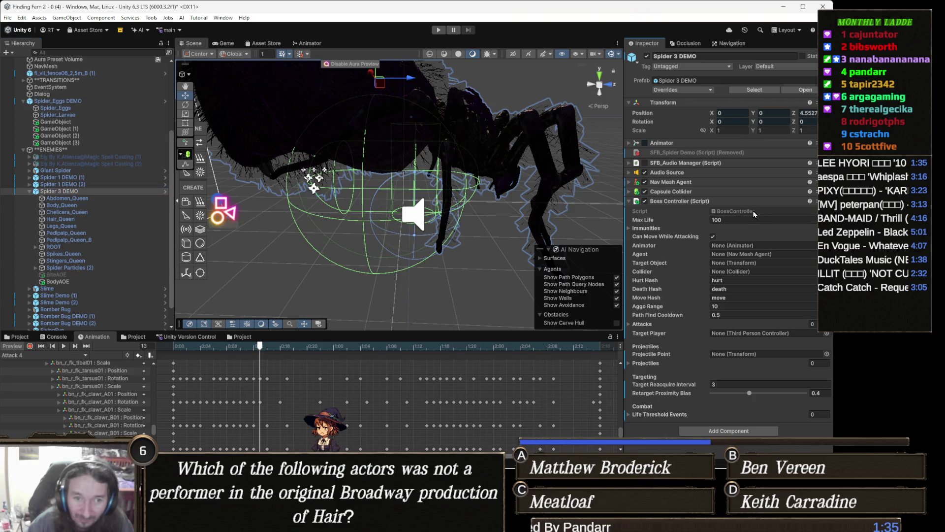
pyautogui.doubleClick(755, 215)
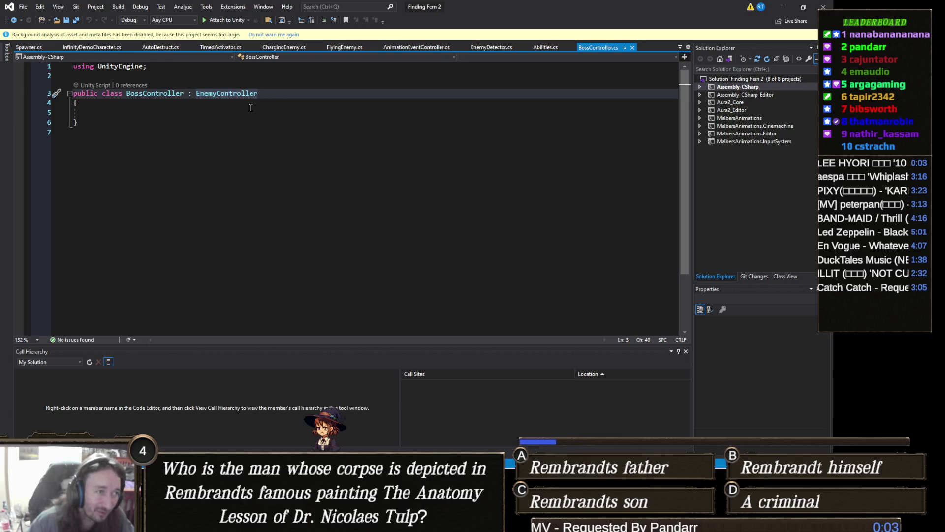
# Go to the definition of the EnemyController base class to open EnemyController.cs.
pyautogui.click(239, 92)
pyautogui.rightClick(232, 99)
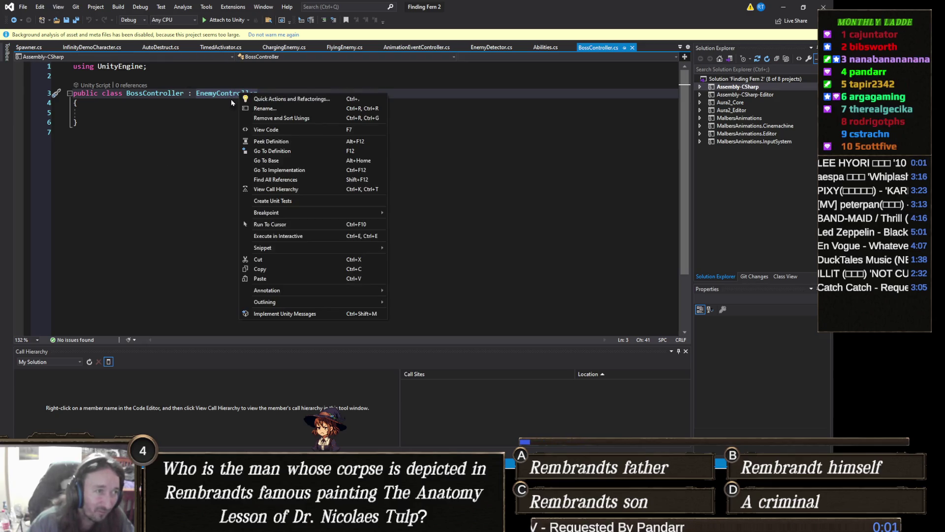
pyautogui.click(296, 150)
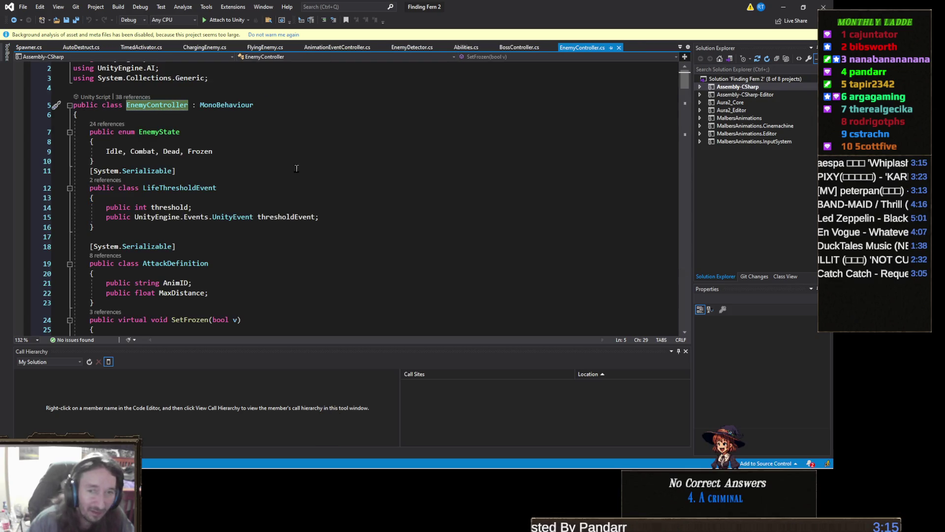